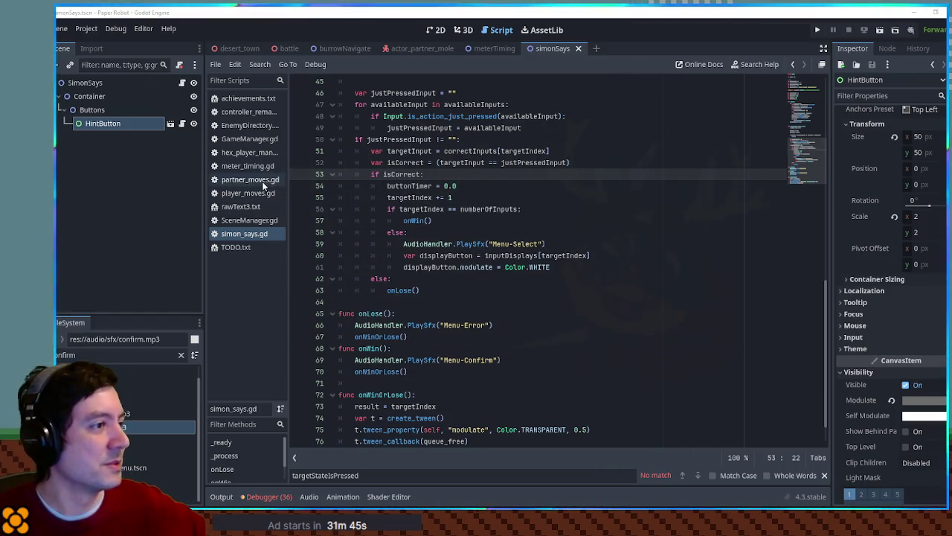
Glance at the 3D workspace, then return to simon_says.gd in the Script editor.
{"action": "left_click", "coordinate": [460, 34]}
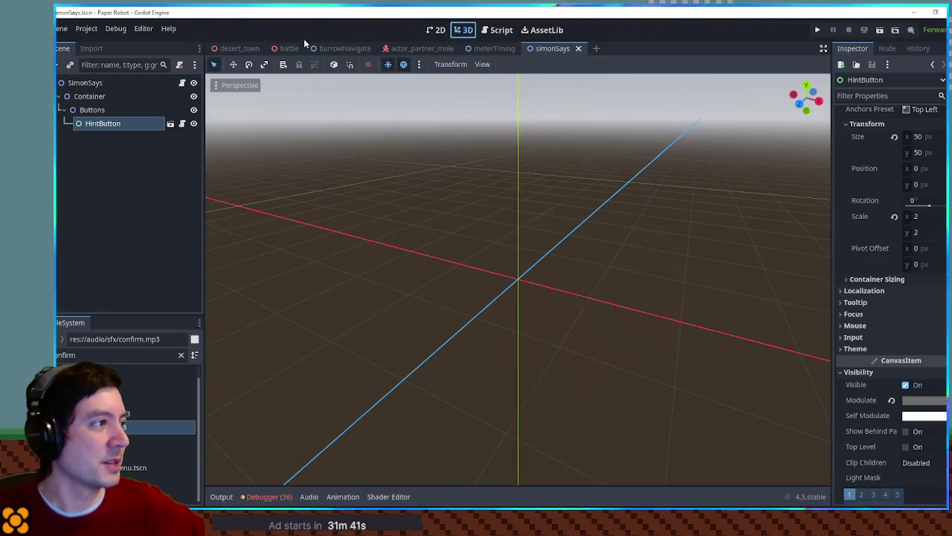
{"action": "left_click", "coordinate": [496, 30]}
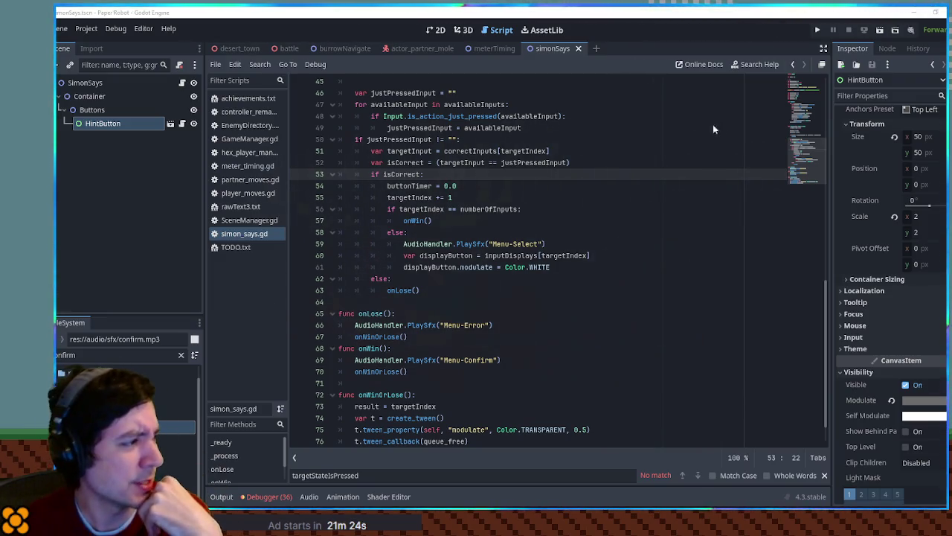
Filter the project files for 'tactic' and open tactics_moves.gd to browse its code.
{"action": "left_click", "coordinate": [75, 355]}
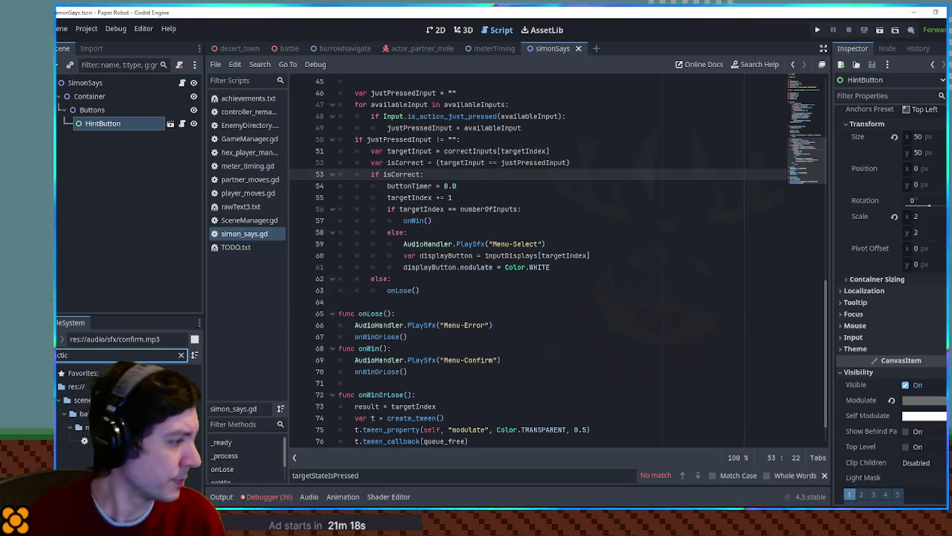
{"action": "double_click", "coordinate": [186, 440]}
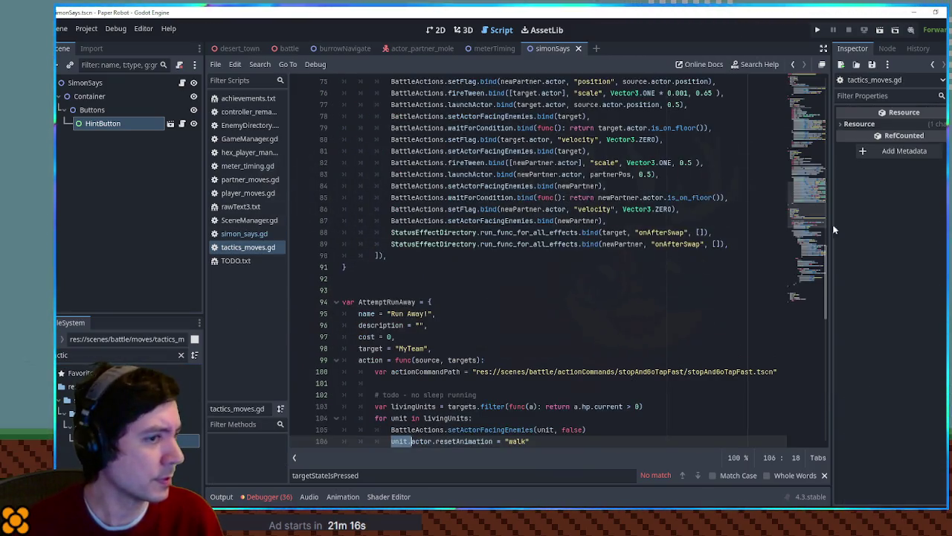
{"action": "left_click", "coordinate": [804, 168]}
{"action": "mouse_move", "coordinate": [804, 168]}
{"action": "left_mouse_down"}
{"action": "mouse_move", "coordinate": [804, 105]}
{"action": "mouse_move", "coordinate": [809, 127]}
{"action": "left_mouse_up"}
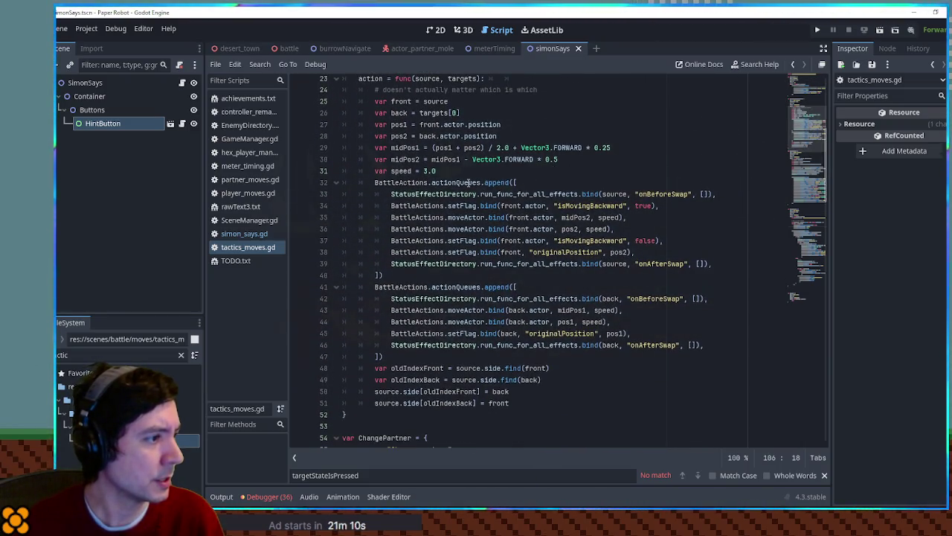
{"action": "scroll", "coordinate": [411, 310], "scroll_direction": "down", "scroll_amount": 1}
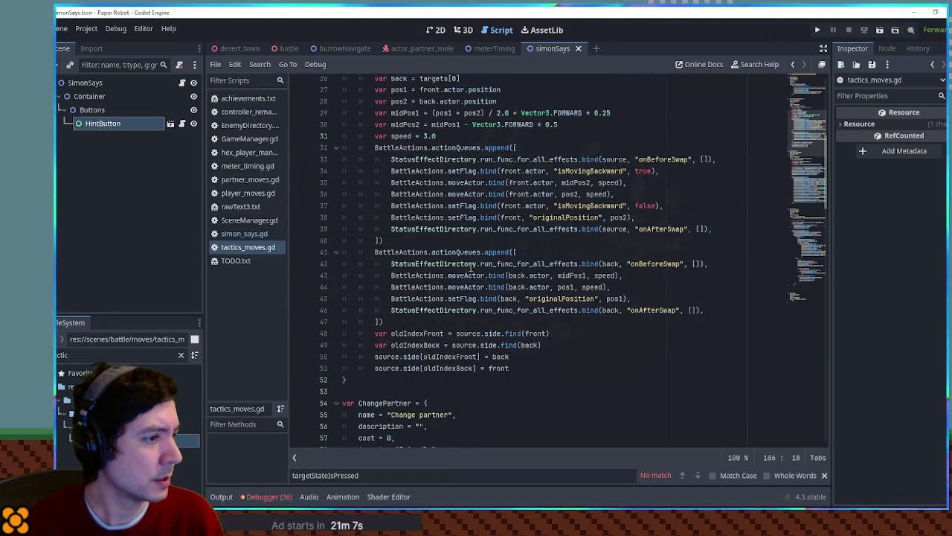
{"action": "scroll", "coordinate": [476, 268], "scroll_direction": "up", "scroll_amount": 3}
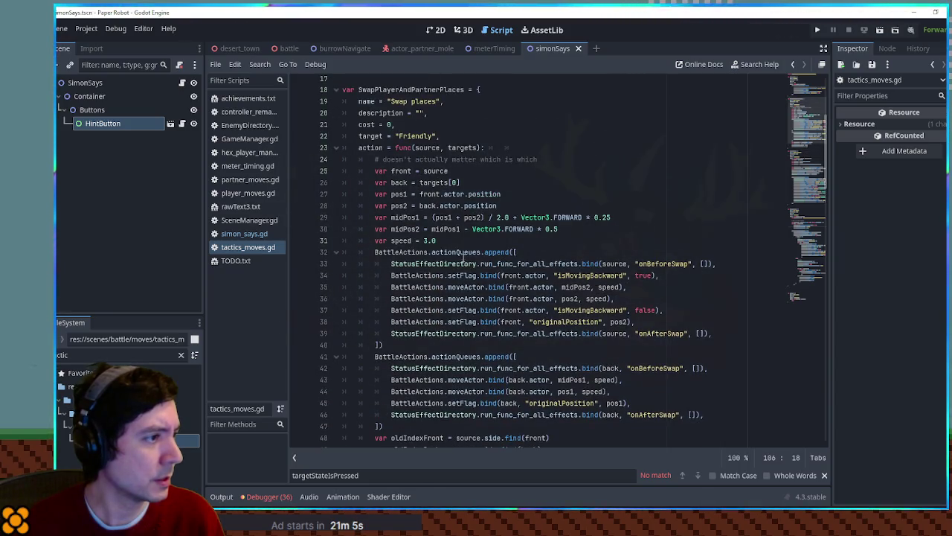
{"action": "scroll", "coordinate": [421, 206], "scroll_direction": "up", "scroll_amount": 2}
Search the whole project for SwapPlayerAndPartnerPlaces, excluding shader and text files.
{"action": "double_click", "coordinate": [424, 159]}
{"action": "key", "text": "ctrl+shift+f"}
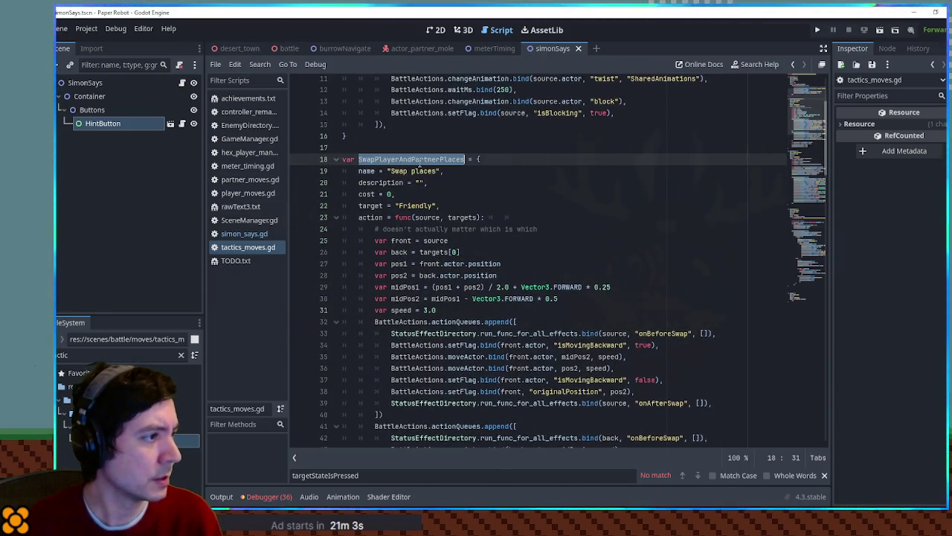
{"action": "left_click", "coordinate": [449, 282]}
{"action": "left_click", "coordinate": [497, 282]}
{"action": "left_click", "coordinate": [503, 300]}
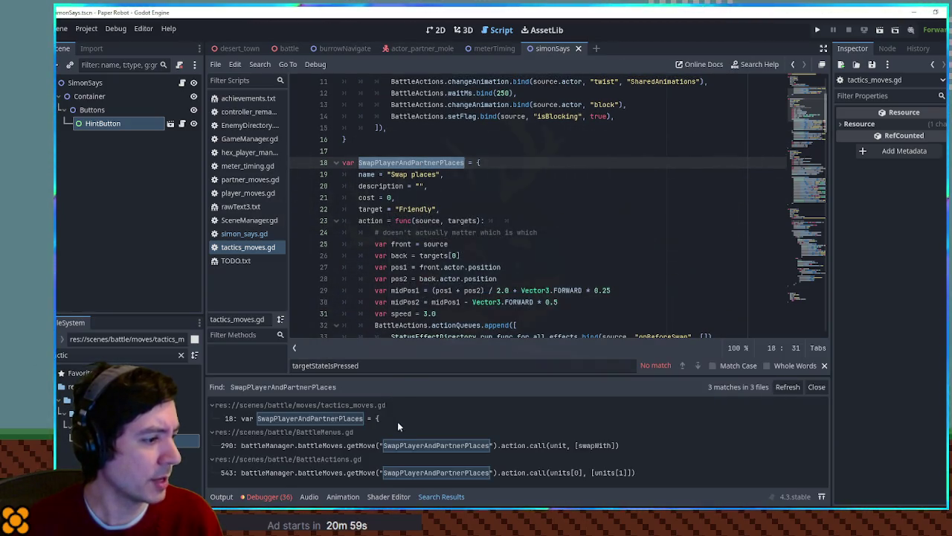
Open the BattleMenus.gd match and select unit.actionsRemaining on line 289.
{"action": "left_click", "coordinate": [349, 446]}
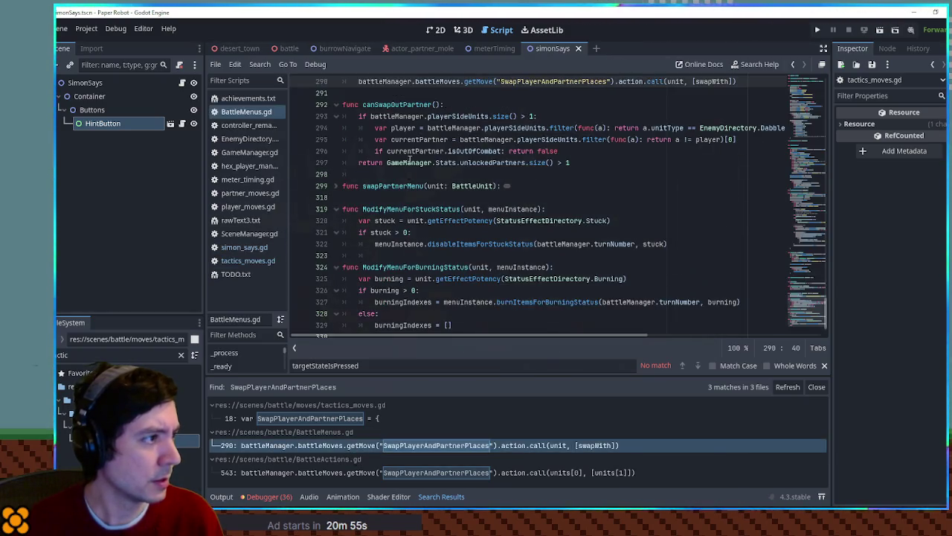
{"action": "left_click", "coordinate": [370, 139]}
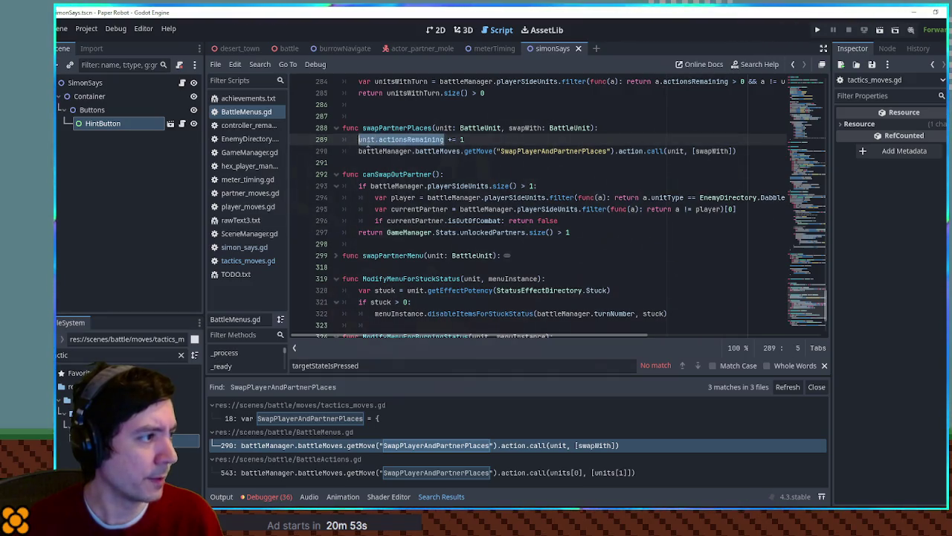
{"action": "double_click", "coordinate": [371, 139]}
{"action": "key", "text": "shift+Right"}
{"action": "key", "text": "ctrl+shift+Right"}
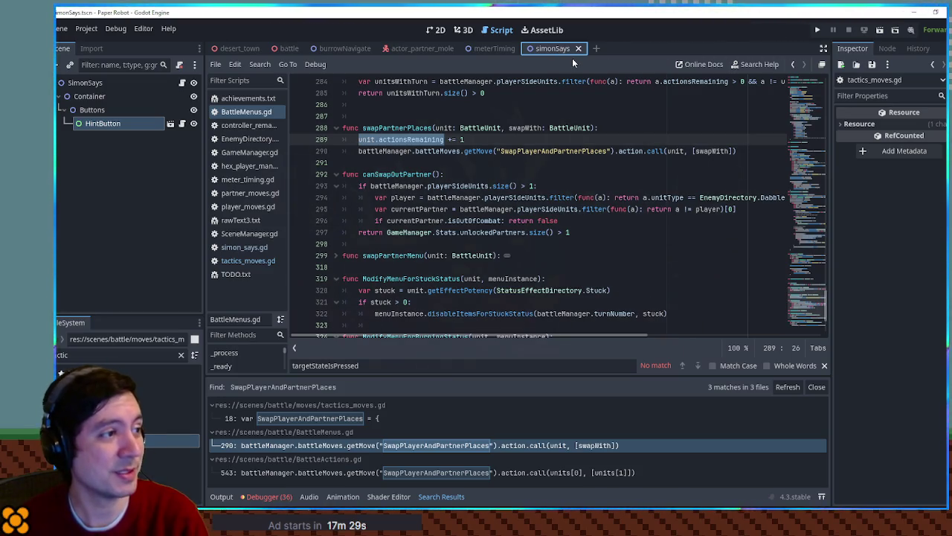
Test-run the game with F6, close it, and switch to the battle scene.
{"action": "key", "text": "F6"}
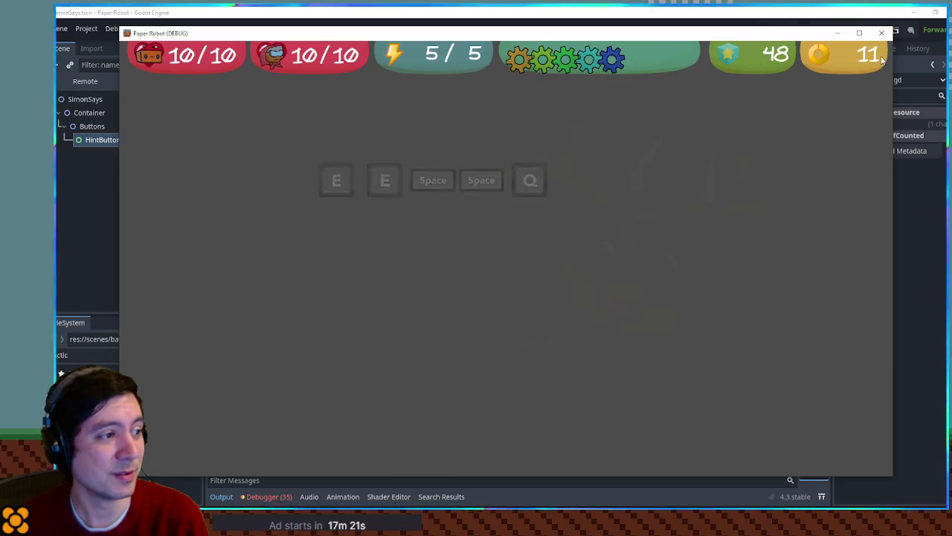
{"action": "left_click", "coordinate": [883, 34]}
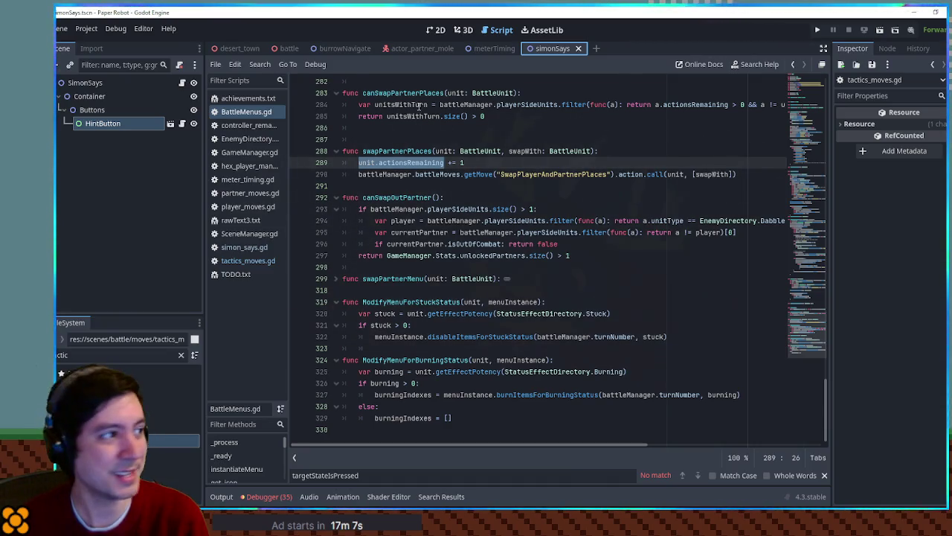
{"action": "left_click", "coordinate": [284, 50]}
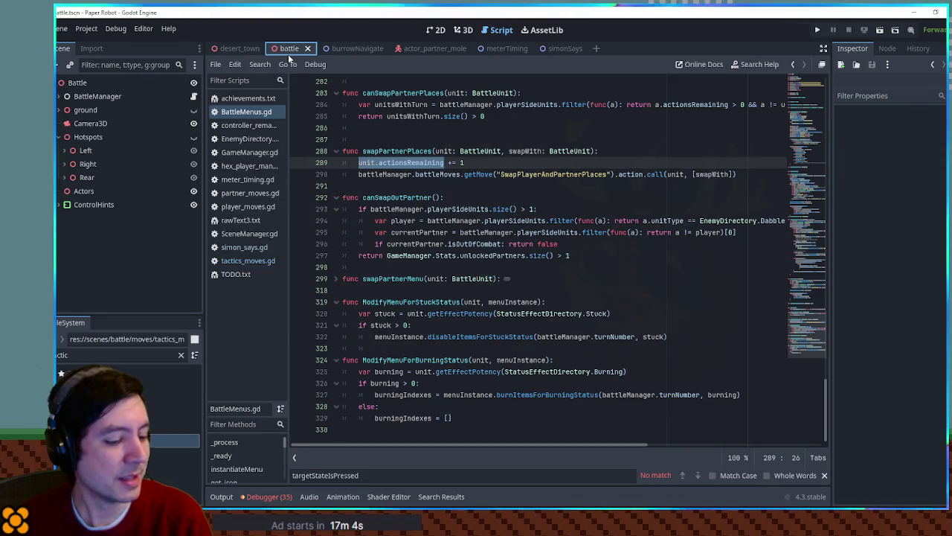
Run the battle scene, swap the robot and grandma, and choose the Underwhelm attack.
{"action": "key", "text": "F6"}
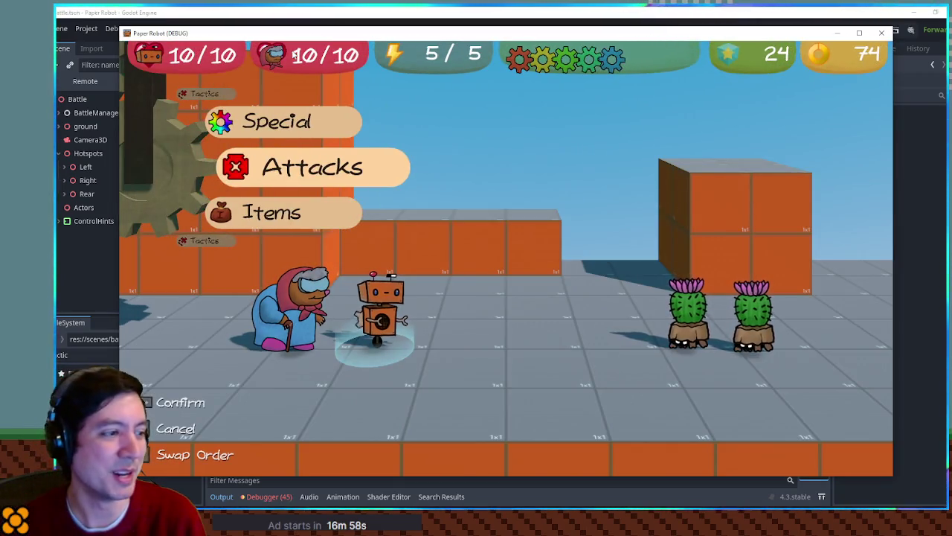
{"action": "key", "text": "Tab"}
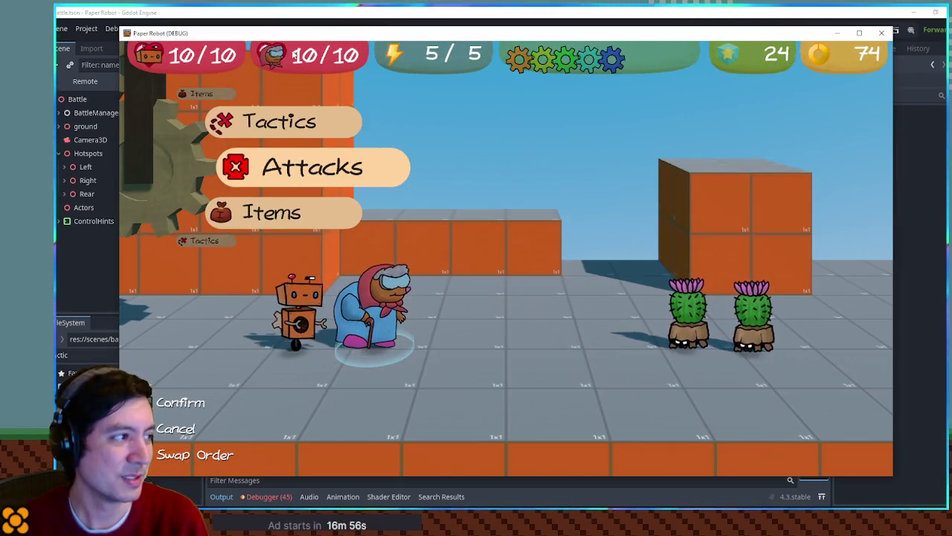
{"action": "key", "text": "Return"}
{"action": "key", "text": "Down"}
{"action": "key", "text": "Up"}
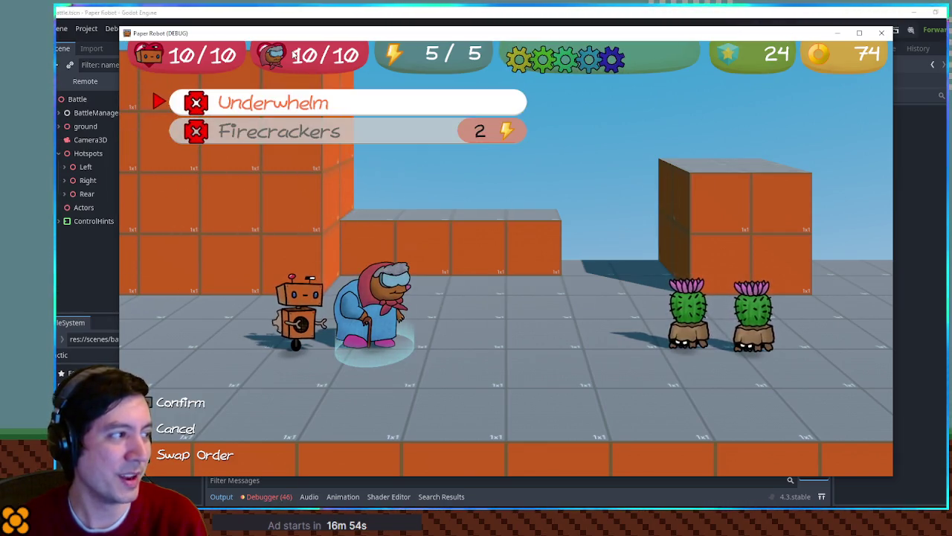
{"action": "key", "text": "Return"}
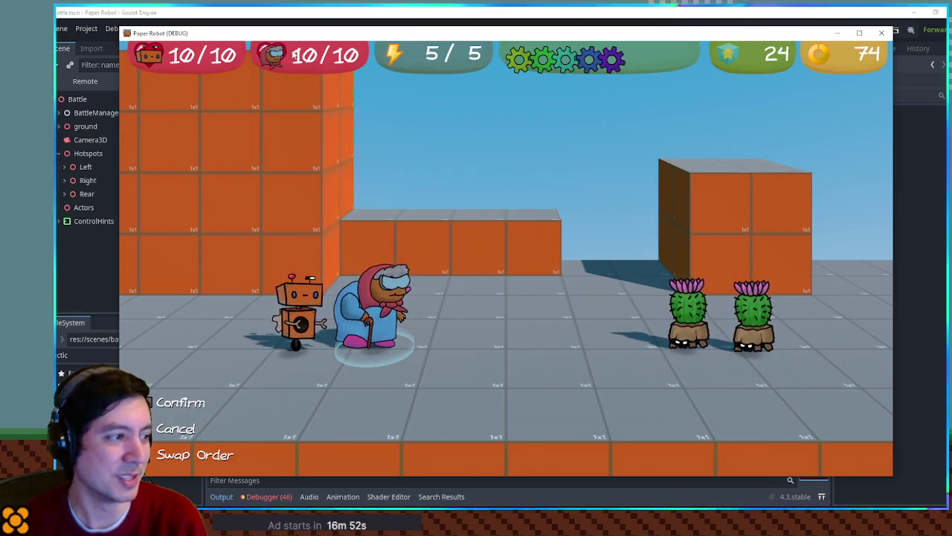
Target the left cactus and move grandma down and up a lane in the minigame.
{"action": "key", "text": "Return"}
{"action": "key", "text": "s"}
{"action": "key", "text": "s"}
{"action": "key", "text": "w"}
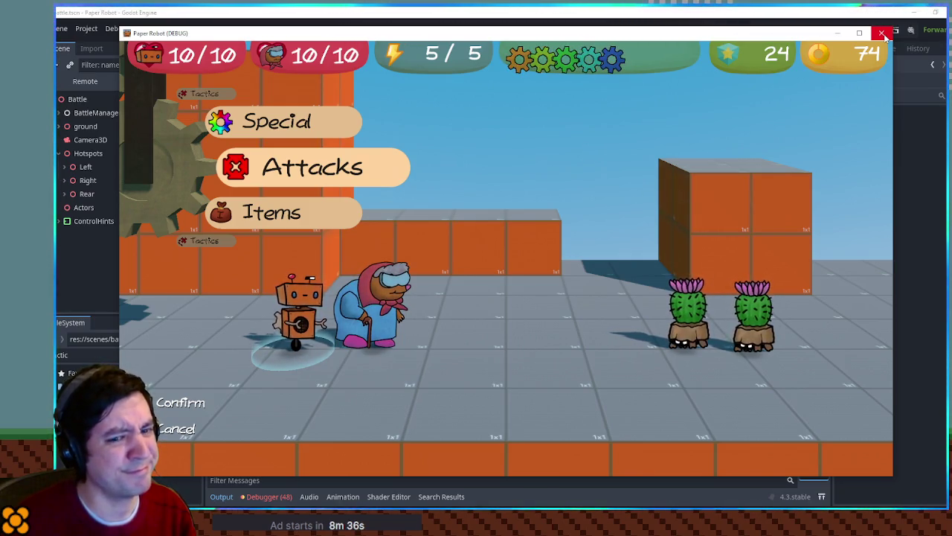
Close the Paper Robot debug window to return to BattleMenus.gd.
{"action": "left_click", "coordinate": [883, 33]}
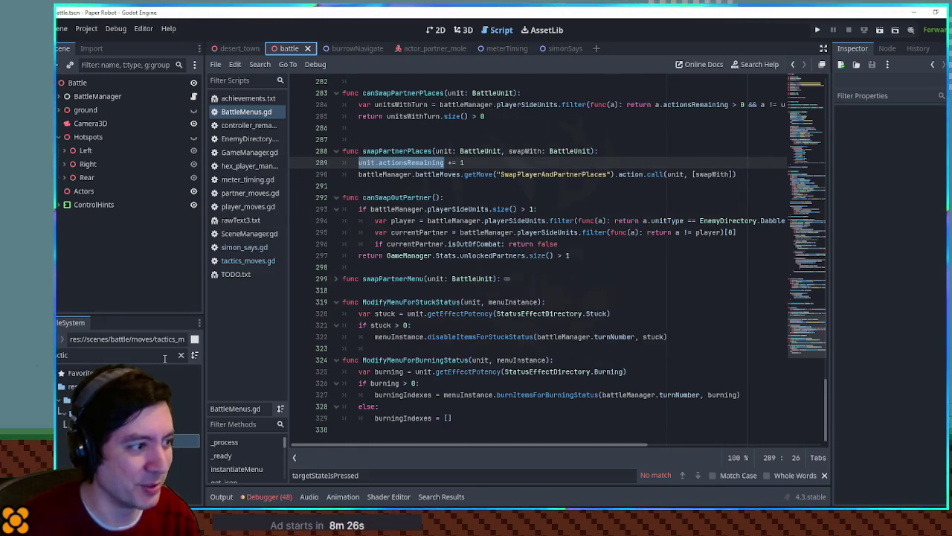
Select the existing FileSystem filter text so it can be replaced with 'battlemana'.
{"action": "double_click", "coordinate": [166, 357]}
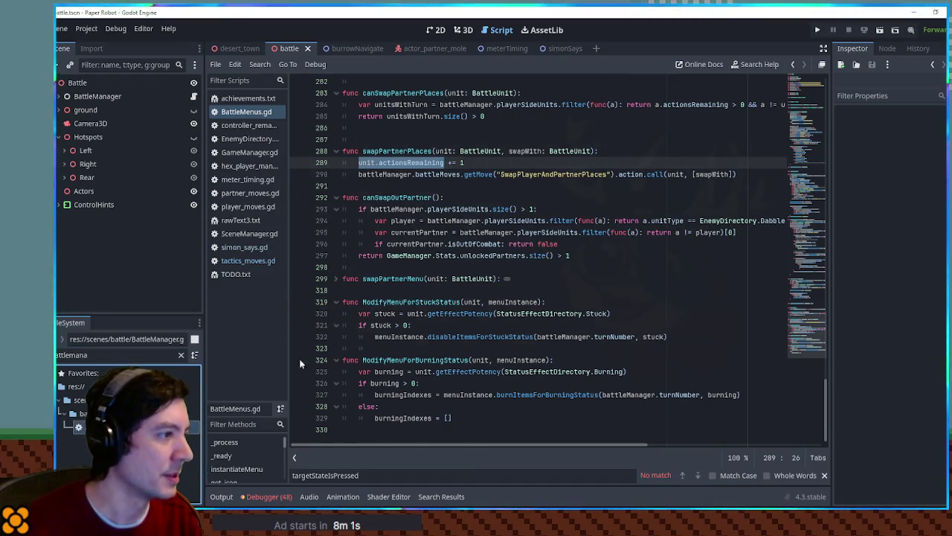
Open BattleManager.gd and place the caret at the end of the delayedAttacks line.
{"action": "double_click", "coordinate": [148, 426]}
{"action": "left_click", "coordinate": [803, 110]}
{"action": "scroll", "coordinate": [803, 111], "scroll_direction": "up", "scroll_amount": 2}
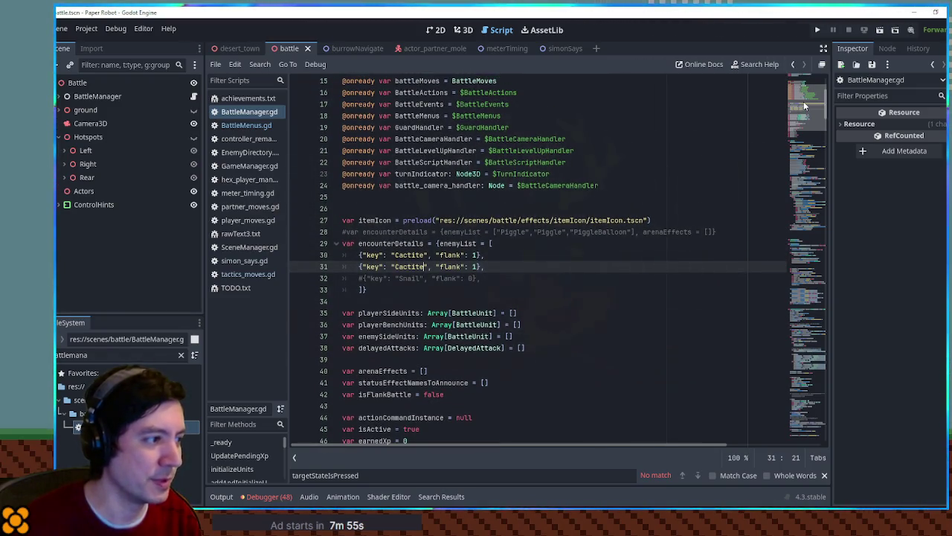
{"action": "scroll", "coordinate": [563, 323], "scroll_direction": "down", "scroll_amount": 3}
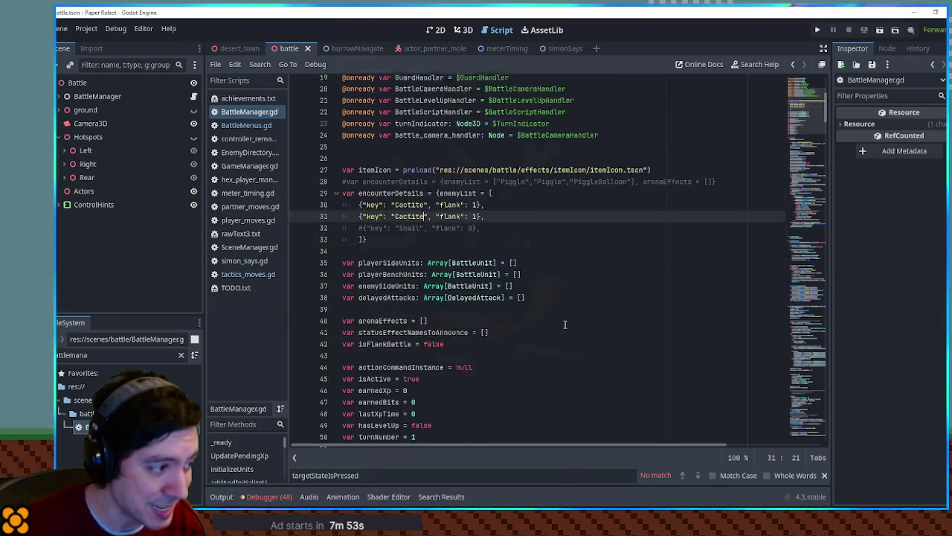
{"action": "scroll", "coordinate": [506, 302], "scroll_direction": "down", "scroll_amount": 4}
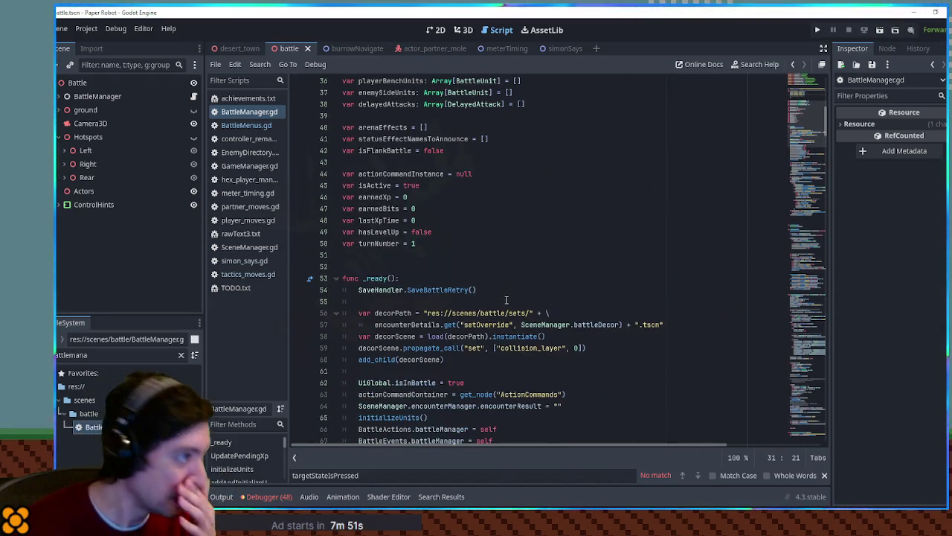
{"action": "scroll", "coordinate": [506, 300], "scroll_direction": "up", "scroll_amount": 2}
{"action": "left_click", "coordinate": [370, 151]}
{"action": "left_click", "coordinate": [371, 173]}
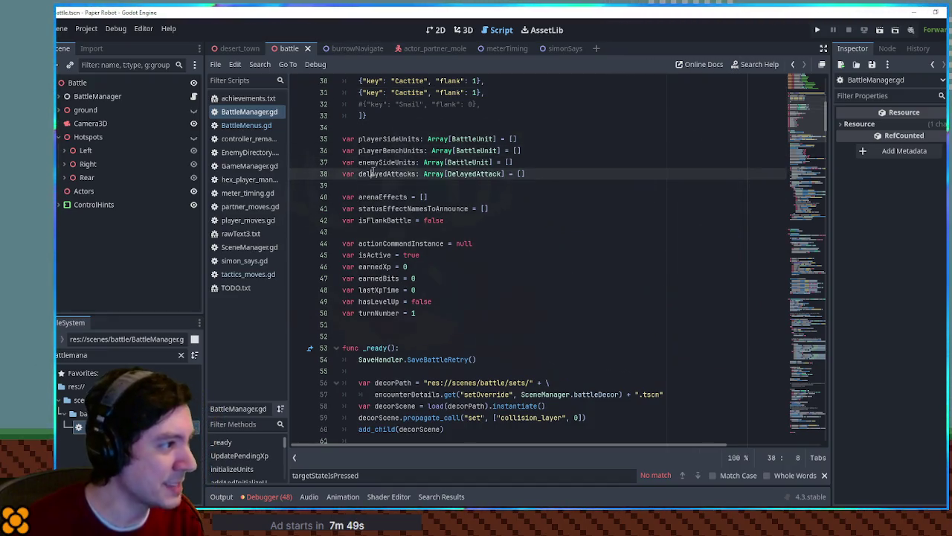
{"action": "double_click", "coordinate": [371, 173]}
{"action": "left_click", "coordinate": [537, 174]}
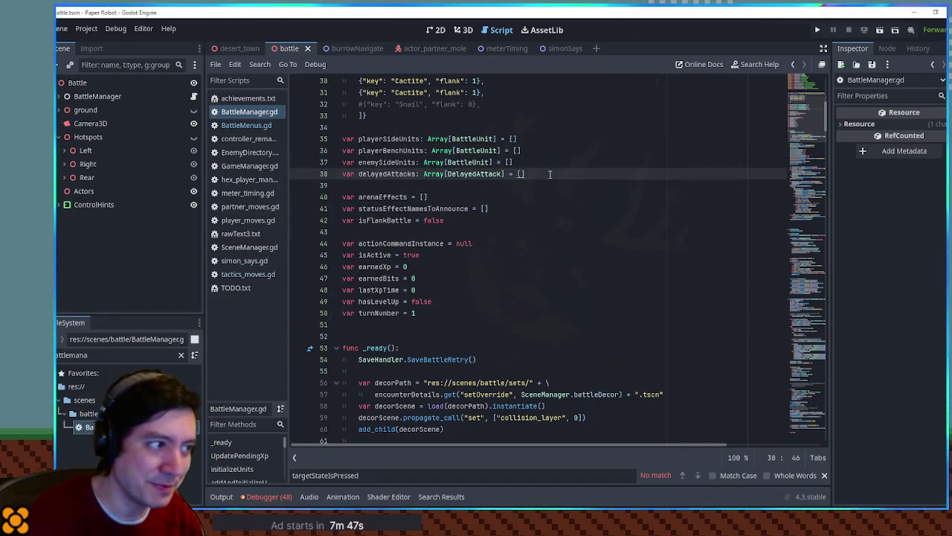
Add the line 'var bombs: Array[Node3D] = []' below delayedAttacks.
{"action": "key", "text": "Return"}
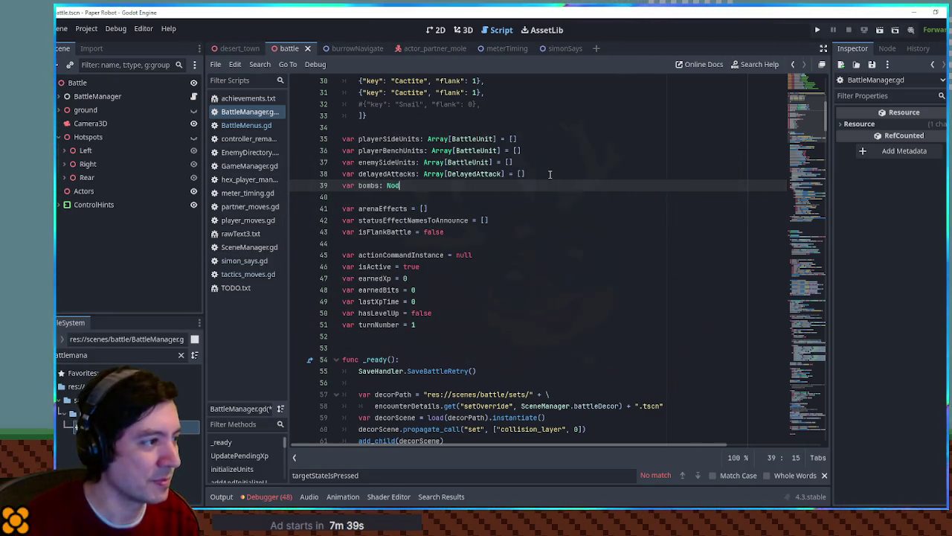
{"action": "type", "text": "e3D"}
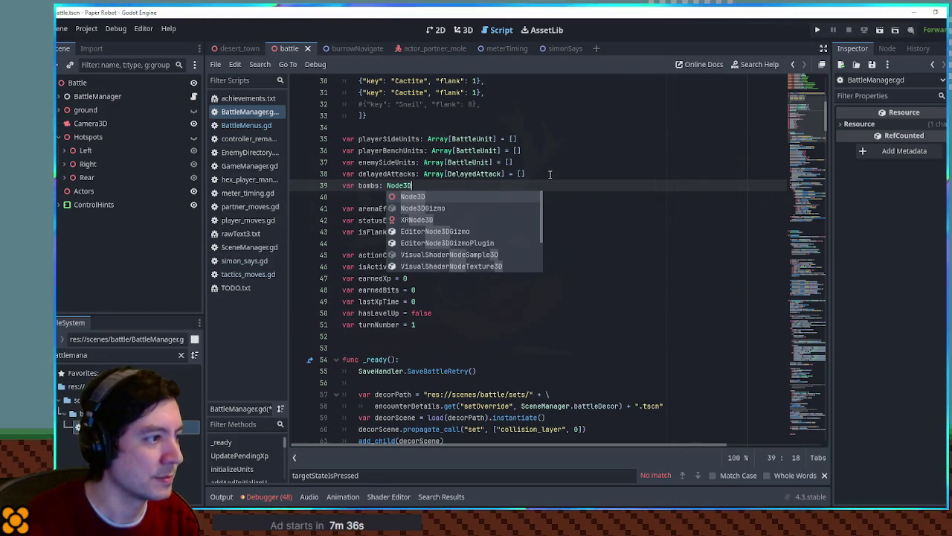
{"action": "key", "text": "Left"}
{"action": "key", "text": "Left"}
{"action": "key", "text": "Left"}
{"action": "type", "text": "Array["}
{"action": "key", "text": "End"}
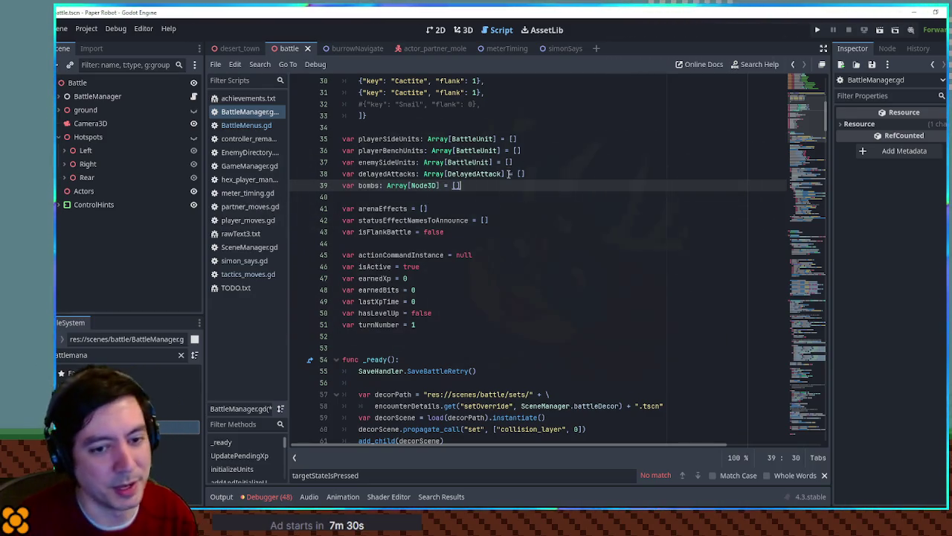
{"action": "double_click", "coordinate": [367, 186]}
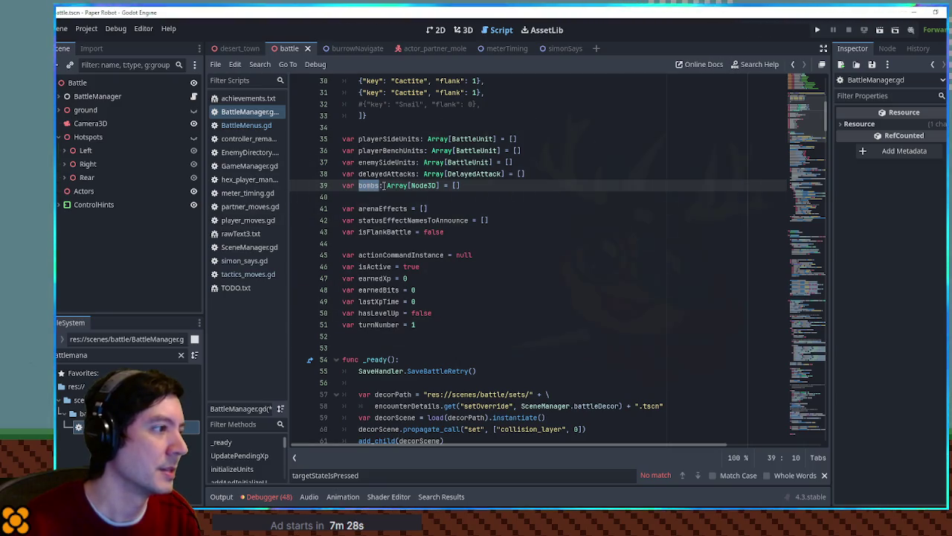
{"action": "double_click", "coordinate": [414, 174]}
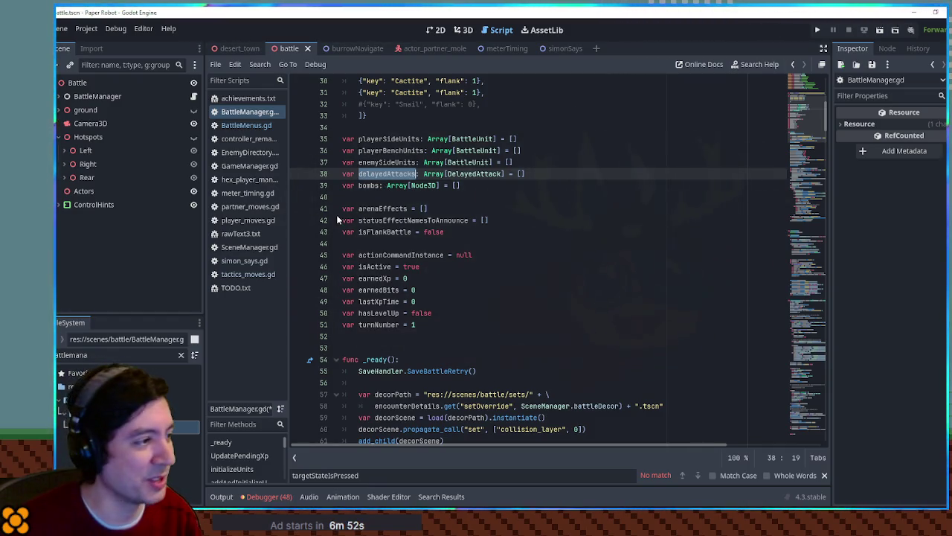
{"action": "left_click", "coordinate": [449, 197]}
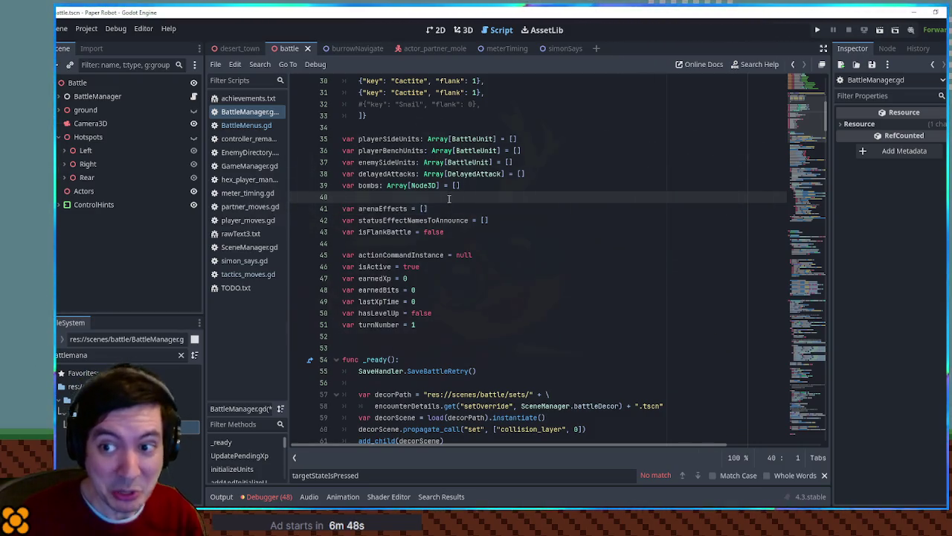
Close meter_timing.gd and clear the FileSystem filter to show all folders.
{"action": "middle_click", "coordinate": [261, 194]}
{"action": "left_click", "coordinate": [379, 186]}
{"action": "double_click", "coordinate": [372, 186]}
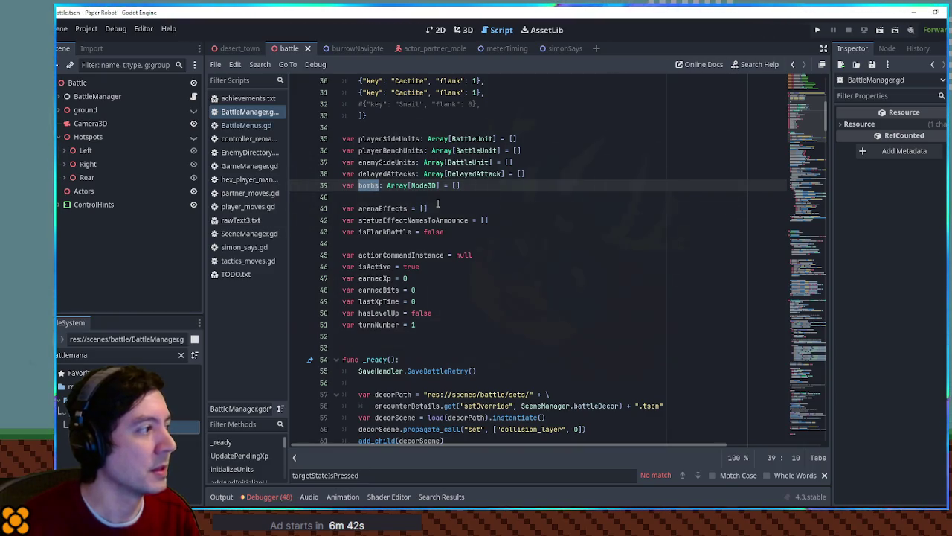
{"action": "left_click", "coordinate": [179, 356]}
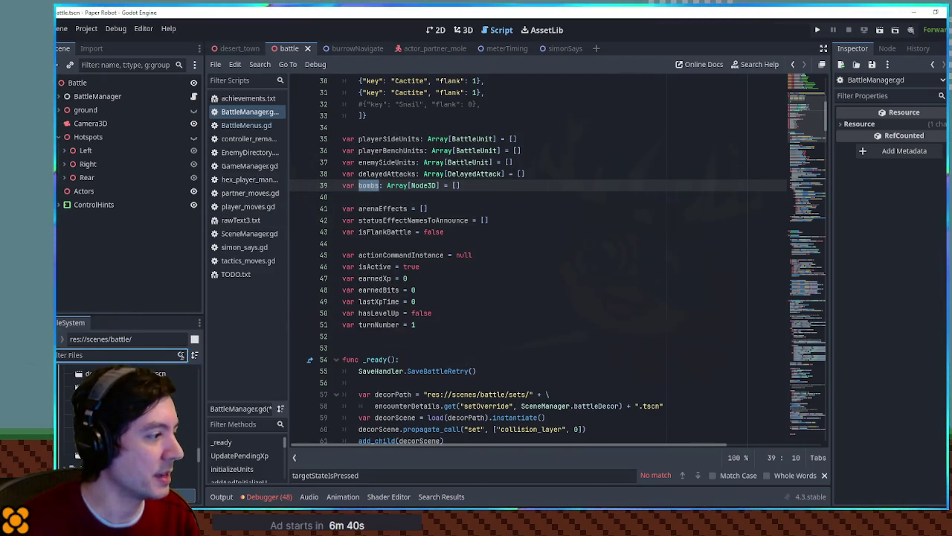
{"action": "left_click", "coordinate": [181, 357]}
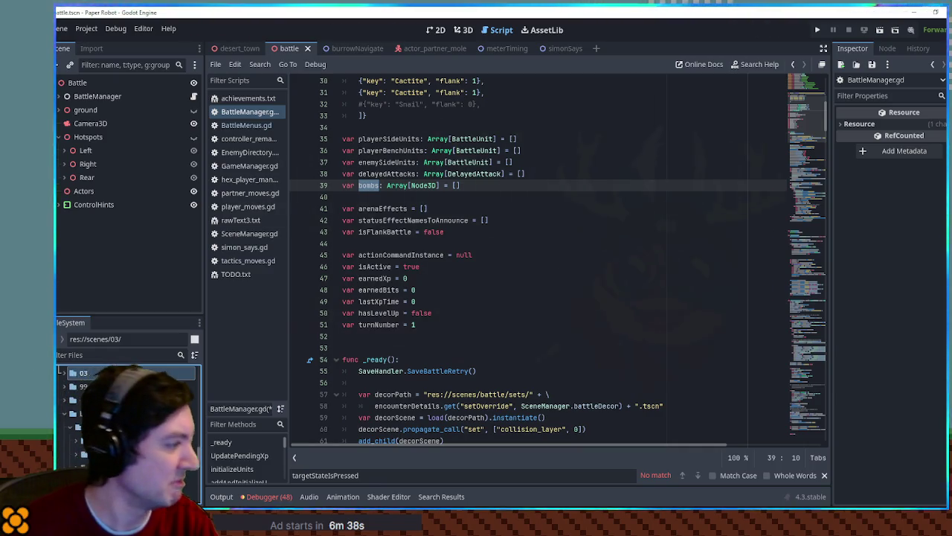
Create a new folder named 'bombs' inside the battle attacks folder.
{"action": "left_click", "coordinate": [97, 426]}
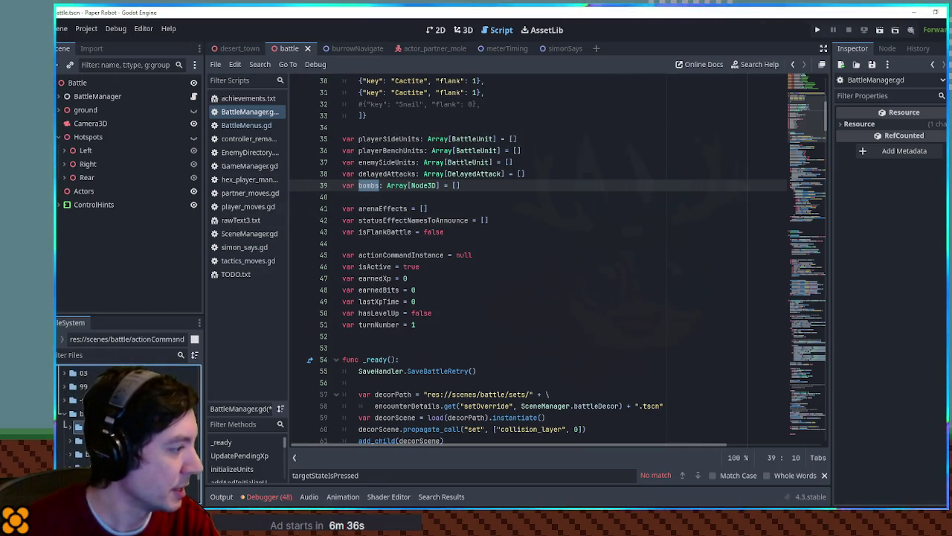
{"action": "right_click", "coordinate": [102, 426]}
{"action": "mouse_move", "coordinate": [212, 304]}
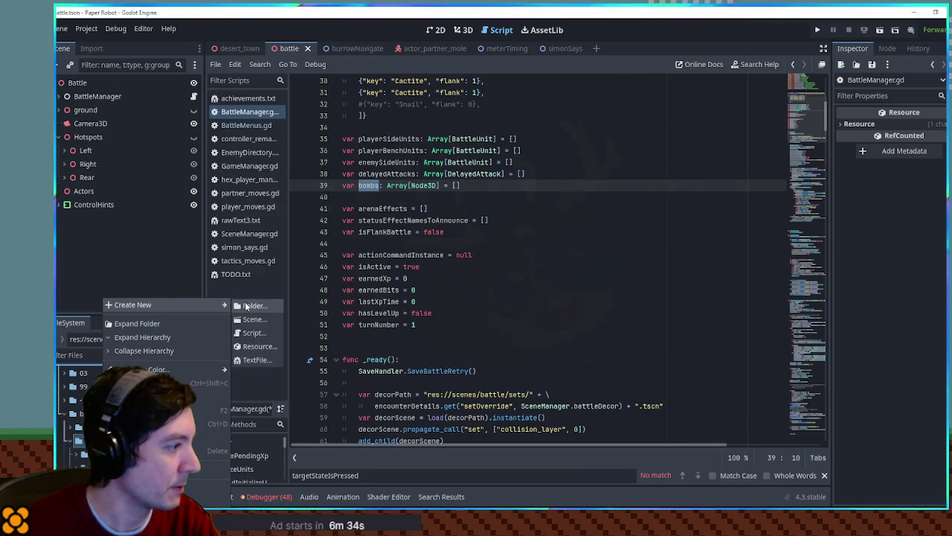
{"action": "left_click", "coordinate": [246, 305]}
{"action": "type", "text": "bombs"}
{"action": "key", "text": "Return"}
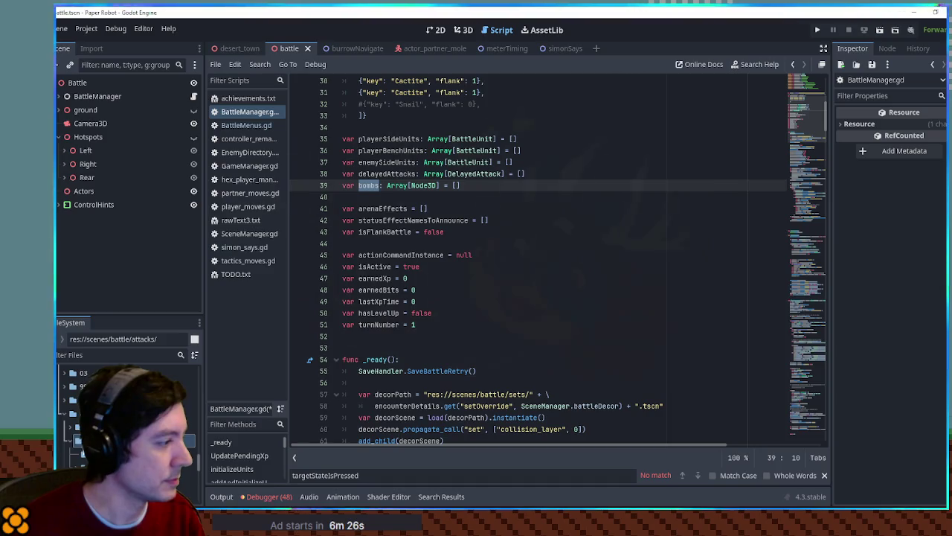
Create a new 3D scene named 'firecracker' in the bombs folder.
{"action": "right_click", "coordinate": [98, 440]}
{"action": "mouse_move", "coordinate": [149, 304]}
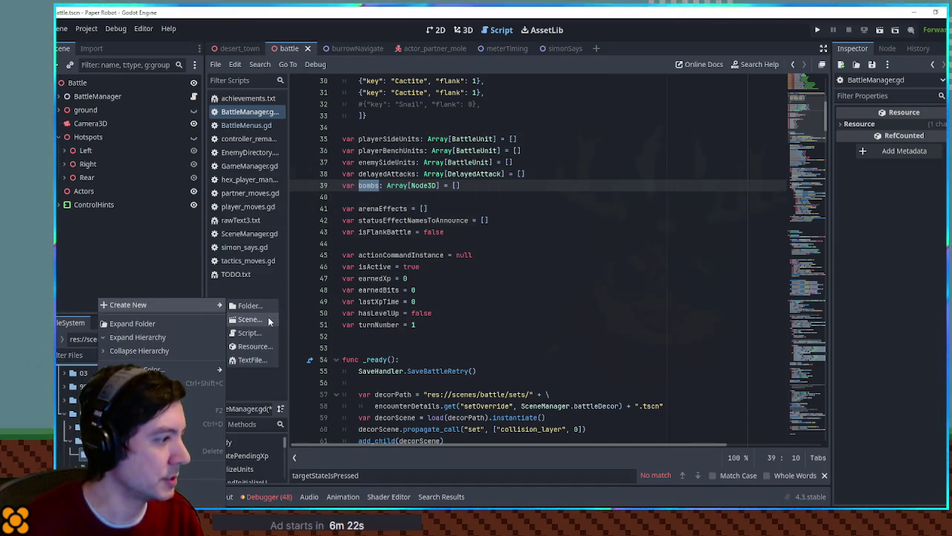
{"action": "left_click", "coordinate": [269, 319]}
{"action": "left_click", "coordinate": [498, 217]}
{"action": "left_click", "coordinate": [494, 261]}
{"action": "type", "text": "firecracker"}
{"action": "key", "text": "Return"}
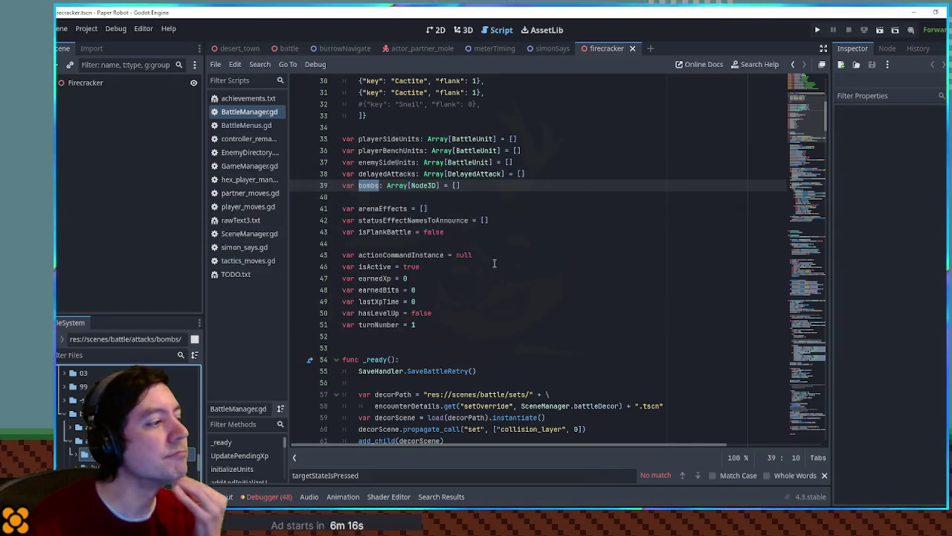
View the firecracker scene in 3D from a near-horizontal angle and start adding a child node to Firecracker.
{"action": "left_click", "coordinate": [463, 30]}
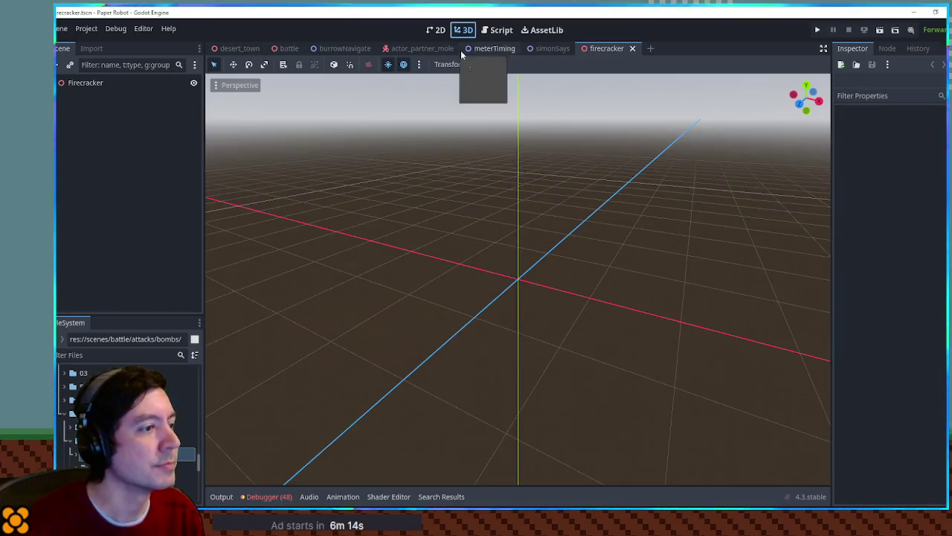
{"action": "mouse_move", "coordinate": [415, 244]}
{"action": "left_mouse_down"}
{"action": "mouse_move", "coordinate": [476, 214]}
{"action": "mouse_move", "coordinate": [463, 221]}
{"action": "mouse_move", "coordinate": [540, 226]}
{"action": "mouse_move", "coordinate": [459, 245]}
{"action": "mouse_move", "coordinate": [491, 251]}
{"action": "left_mouse_up"}
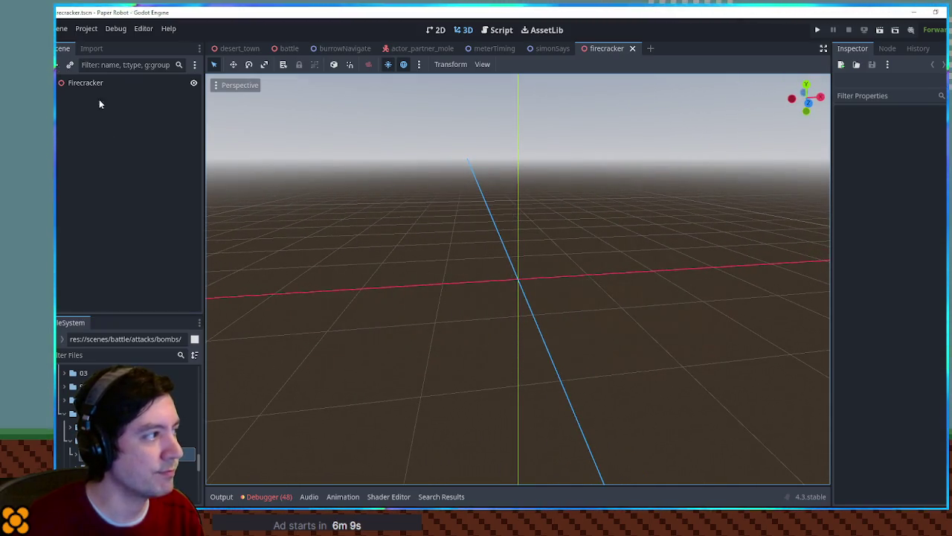
{"action": "right_click", "coordinate": [85, 84]}
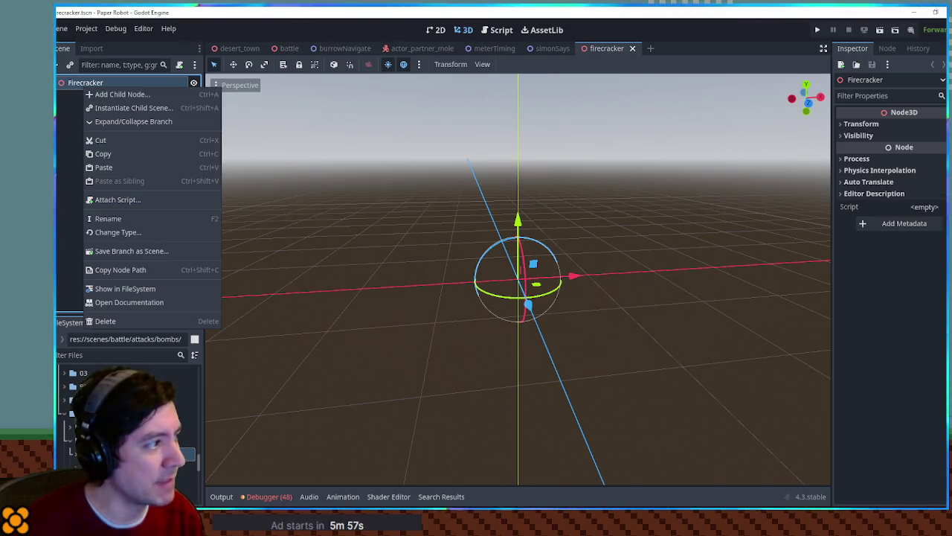
{"action": "left_click", "coordinate": [59, 171]}
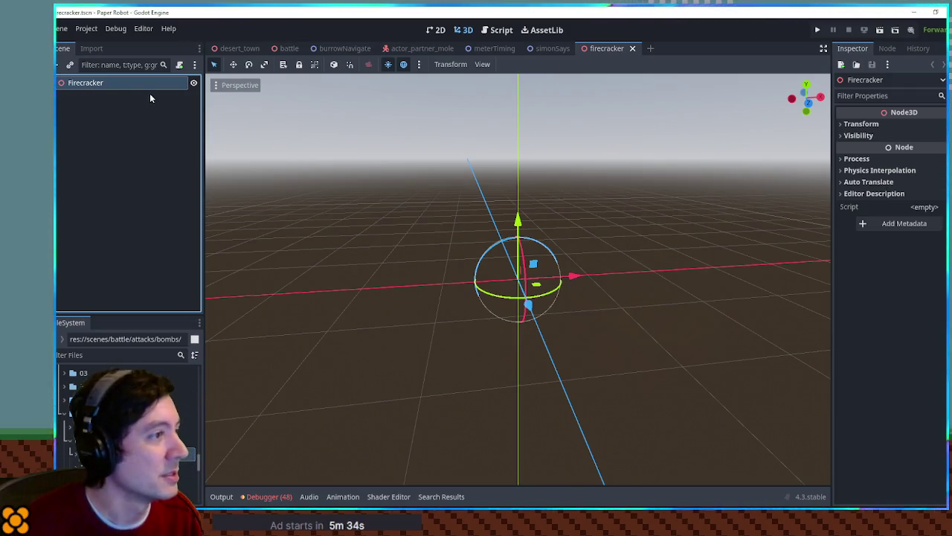
{"action": "scroll", "coordinate": [541, 279], "scroll_direction": "up", "scroll_amount": 2}
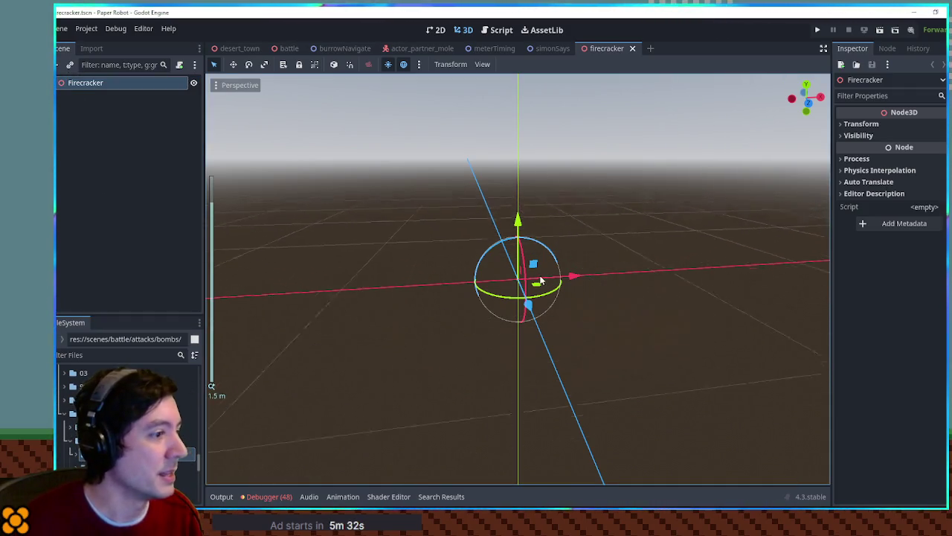
{"action": "mouse_move", "coordinate": [541, 280]}
{"action": "left_mouse_down"}
{"action": "mouse_move", "coordinate": [501, 224]}
{"action": "mouse_move", "coordinate": [514, 275]}
{"action": "left_mouse_up"}
{"action": "key", "text": "ctrl+a"}
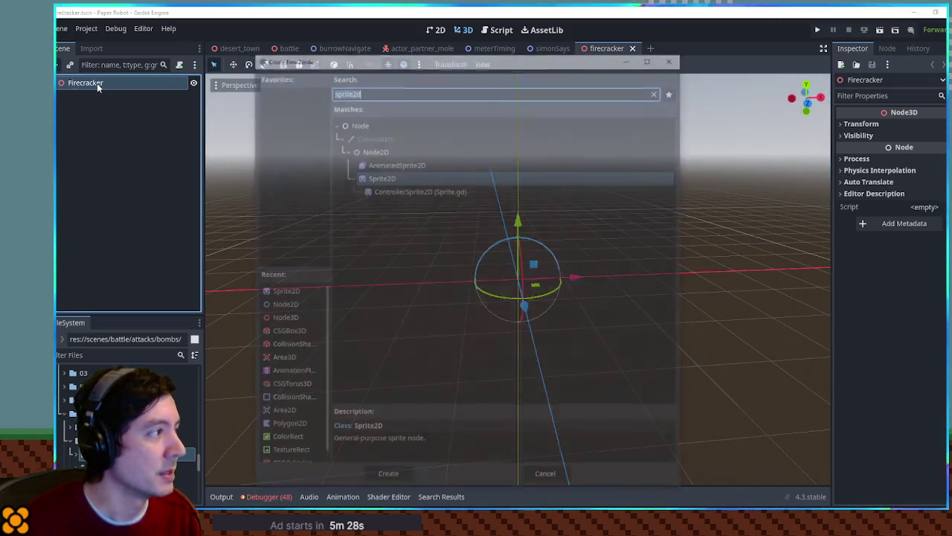
Add a Sprite3D under Firecracker and assign the icons.png sprite sheet as its texture.
{"action": "type", "text": "sprite3"}
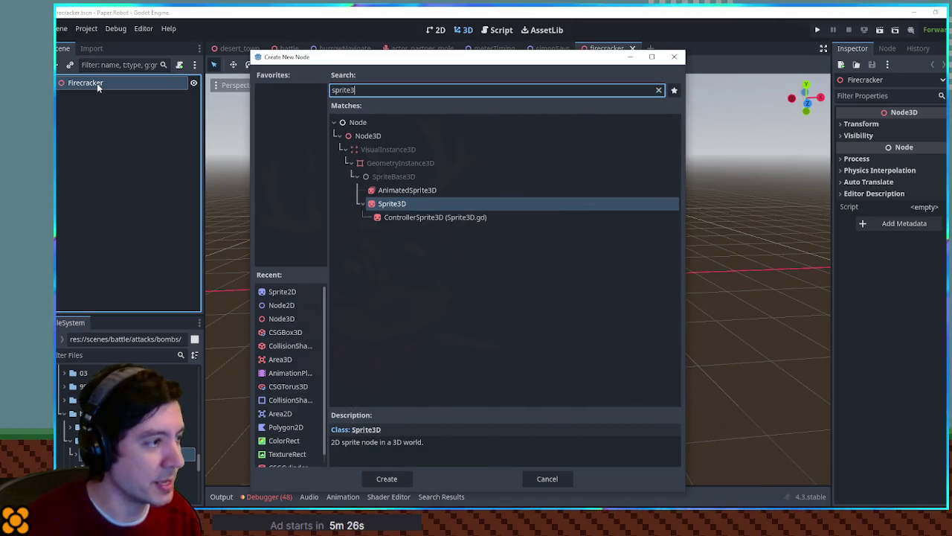
{"action": "key", "text": "Return"}
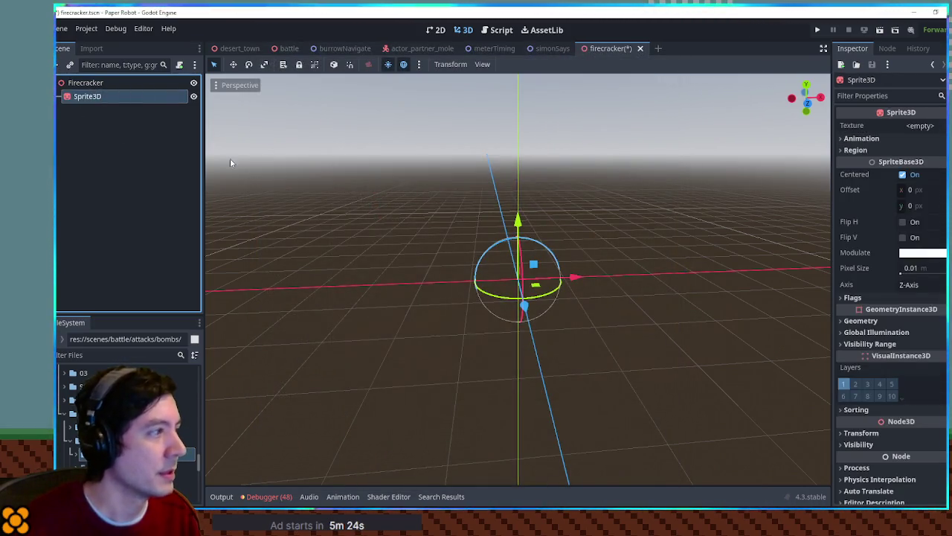
{"action": "left_click", "coordinate": [95, 355]}
{"action": "type", "text": "ons"}
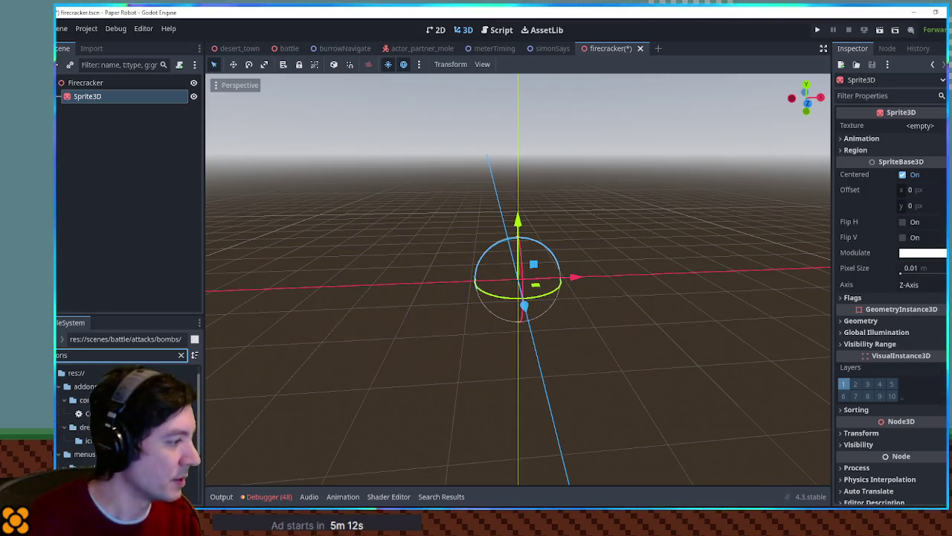
{"action": "mouse_move", "coordinate": [149, 430]}
{"action": "left_mouse_down"}
{"action": "mouse_move", "coordinate": [277, 181]}
{"action": "mouse_move", "coordinate": [920, 127]}
{"action": "left_mouse_up"}
{"action": "left_click", "coordinate": [921, 132]}
{"action": "left_click", "coordinate": [921, 132]}
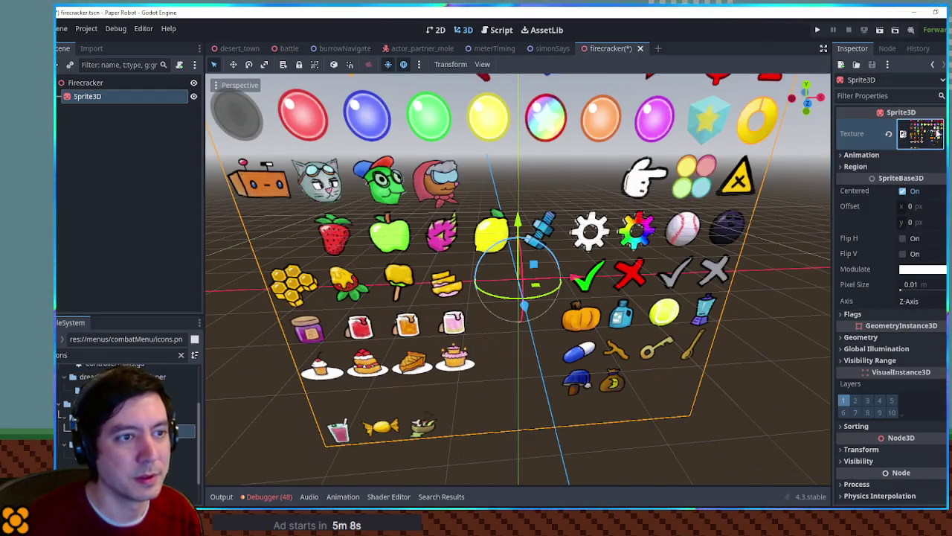
Enable the sprite's Region, size it 100×100, and pick the baseball in the region editor.
{"action": "left_click", "coordinate": [908, 166]}
{"action": "left_click", "coordinate": [905, 179]}
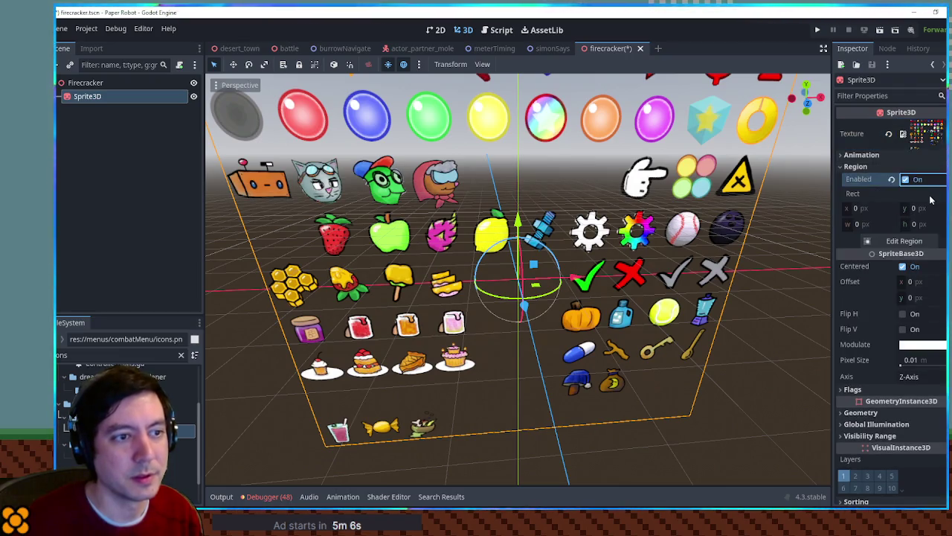
{"action": "left_click", "coordinate": [857, 223]}
{"action": "type", "text": "100"}
{"action": "key", "text": "Tab"}
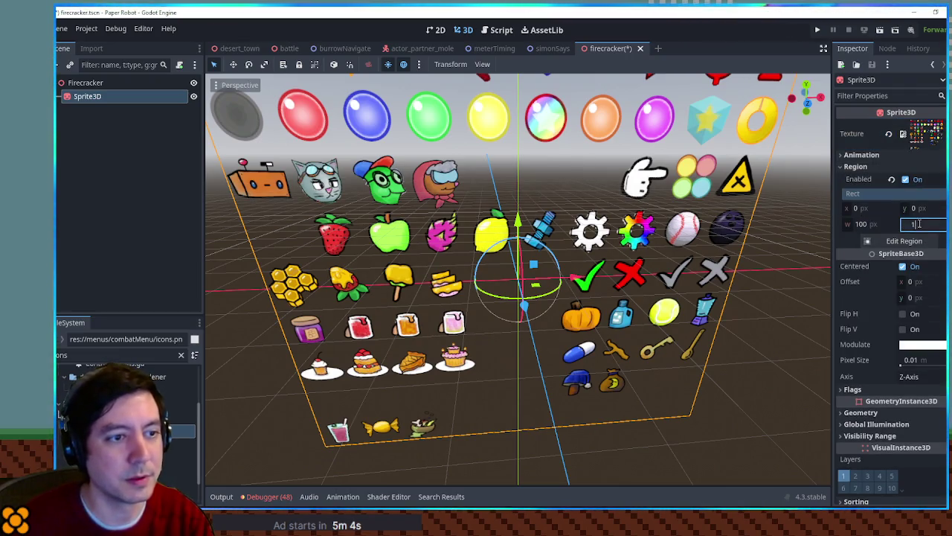
{"action": "type", "text": "100"}
{"action": "key", "text": "Return"}
{"action": "left_click", "coordinate": [914, 242]}
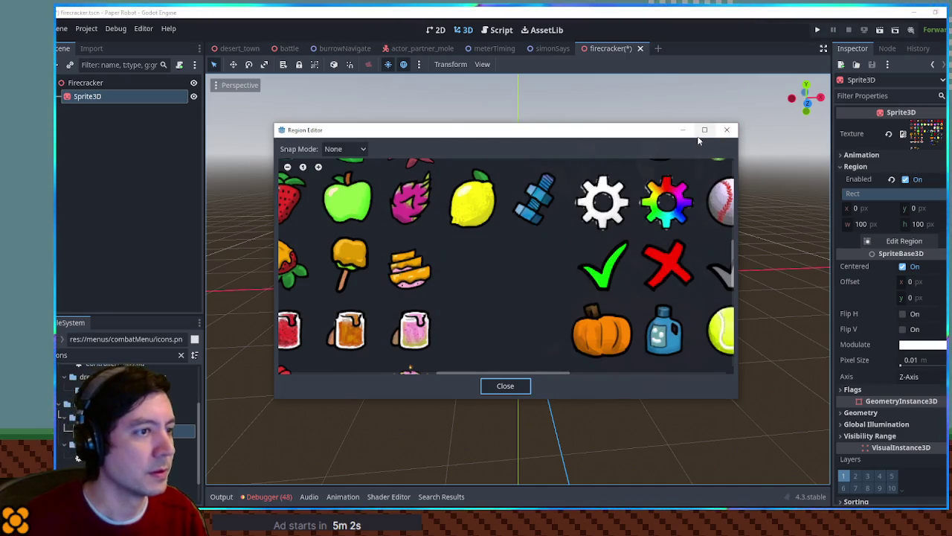
{"action": "scroll", "coordinate": [629, 194], "scroll_direction": "down", "scroll_amount": 2}
{"action": "scroll", "coordinate": [629, 193], "scroll_direction": "down", "scroll_amount": 2}
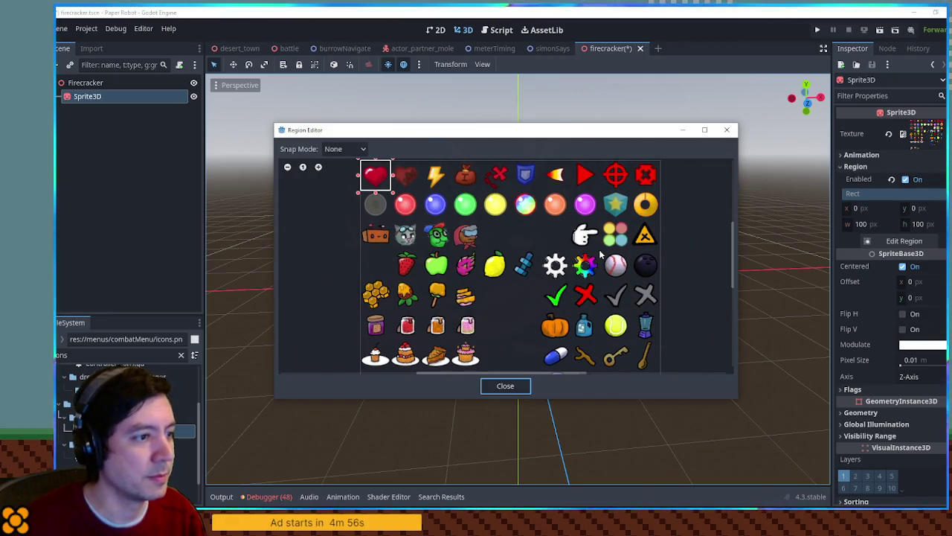
{"action": "left_click_drag", "start_coordinate": [600, 251], "coordinate": [631, 281]}
{"action": "left_click", "coordinate": [506, 385]}
Set the region rect to x 800, y 300, width 100, height 100.
{"action": "left_click", "coordinate": [866, 224]}
{"action": "type", "text": "100"}
{"action": "key", "text": "Tab"}
{"action": "type", "text": "100"}
{"action": "left_click", "coordinate": [862, 209]}
{"action": "type", "text": "800"}
{"action": "left_click", "coordinate": [922, 209]}
{"action": "type", "text": "300"}
{"action": "scroll", "coordinate": [583, 199], "scroll_direction": "up", "scroll_amount": 3}
{"action": "mouse_move", "coordinate": [583, 198]}
{"action": "left_mouse_down"}
{"action": "mouse_move", "coordinate": [640, 229]}
{"action": "mouse_move", "coordinate": [610, 246]}
{"action": "left_mouse_up"}
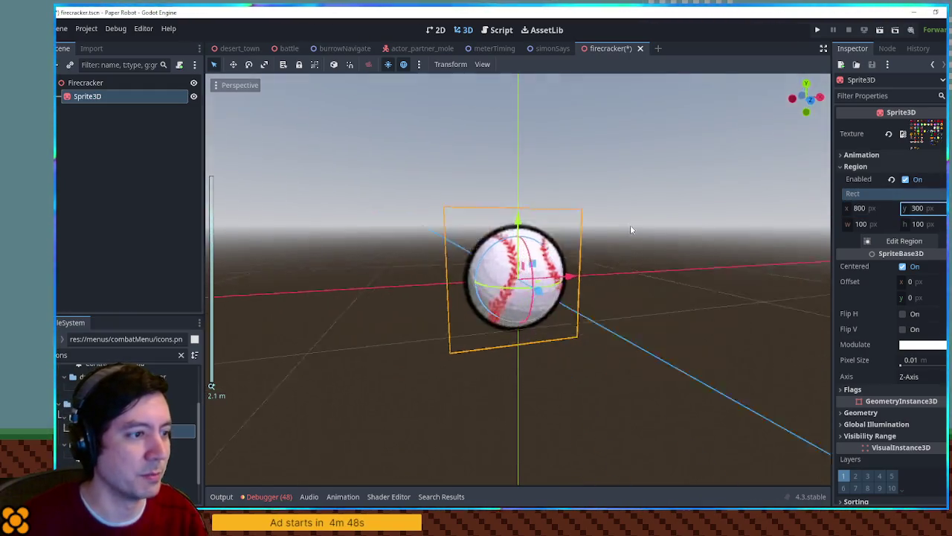
{"action": "left_click", "coordinate": [119, 355]}
{"action": "type", "text": "ay"}
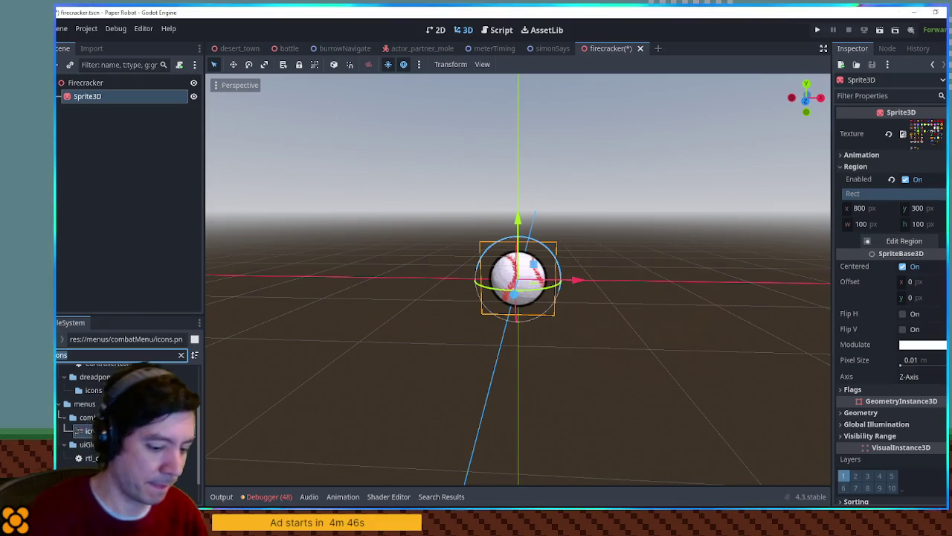
{"action": "type", "text": "er.ts"}
Drag the player scene into the Firecracker scene and place it left of the baseball.
{"action": "mouse_move", "coordinate": [78, 424]}
{"action": "left_mouse_down"}
{"action": "mouse_move", "coordinate": [101, 55]}
{"action": "mouse_move", "coordinate": [112, 85]}
{"action": "left_mouse_up"}
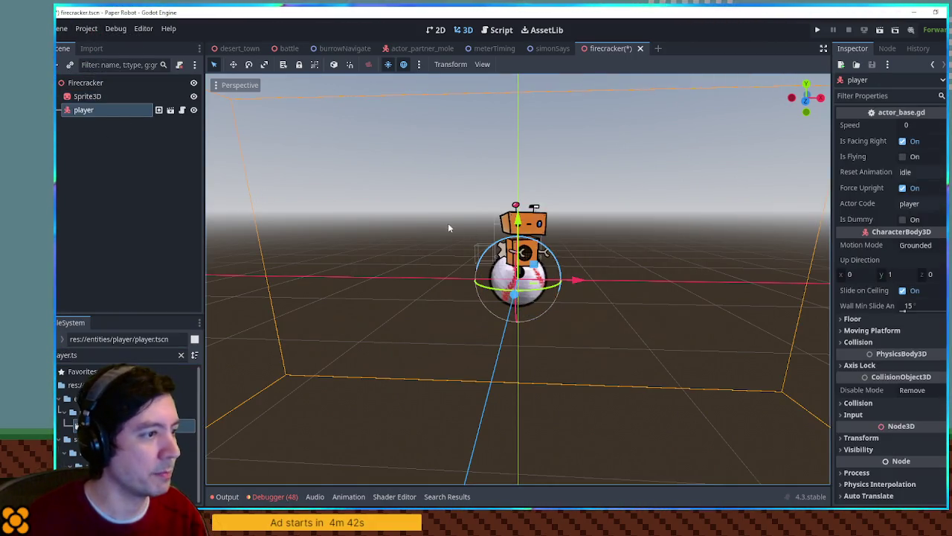
{"action": "scroll", "coordinate": [454, 227], "scroll_direction": "up", "scroll_amount": 2}
{"action": "scroll", "coordinate": [464, 232], "scroll_direction": "up", "scroll_amount": 2}
{"action": "left_click_drag", "start_coordinate": [574, 278], "coordinate": [401, 279]}
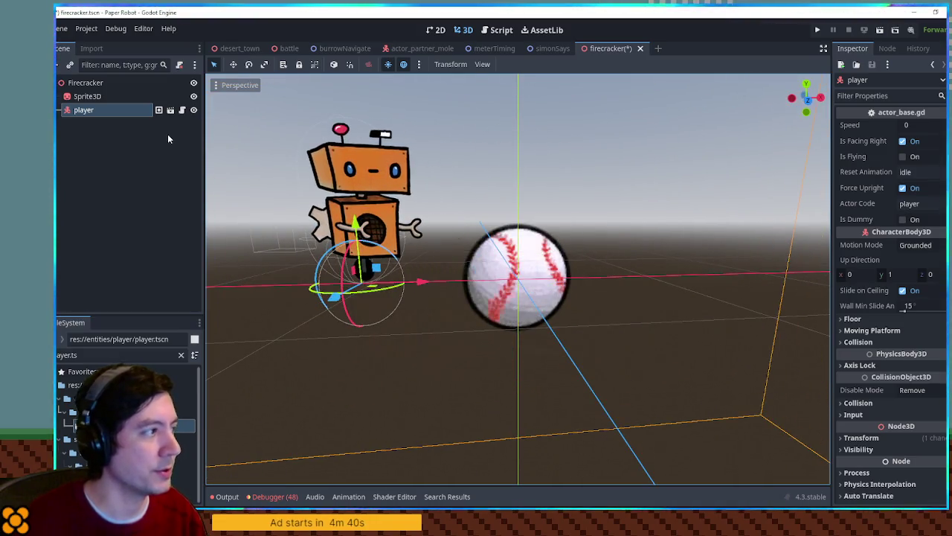
{"action": "left_click", "coordinate": [84, 83]}
Shrink the baseball Sprite3D to scale 0.5 and raise it slightly to y 0.202.
{"action": "left_click", "coordinate": [87, 96]}
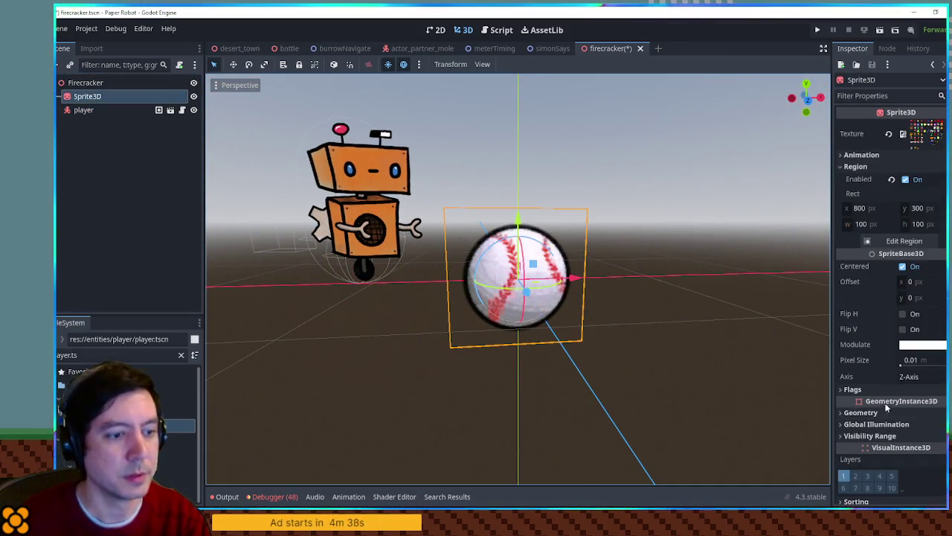
{"action": "scroll", "coordinate": [875, 394], "scroll_direction": "down", "scroll_amount": 3}
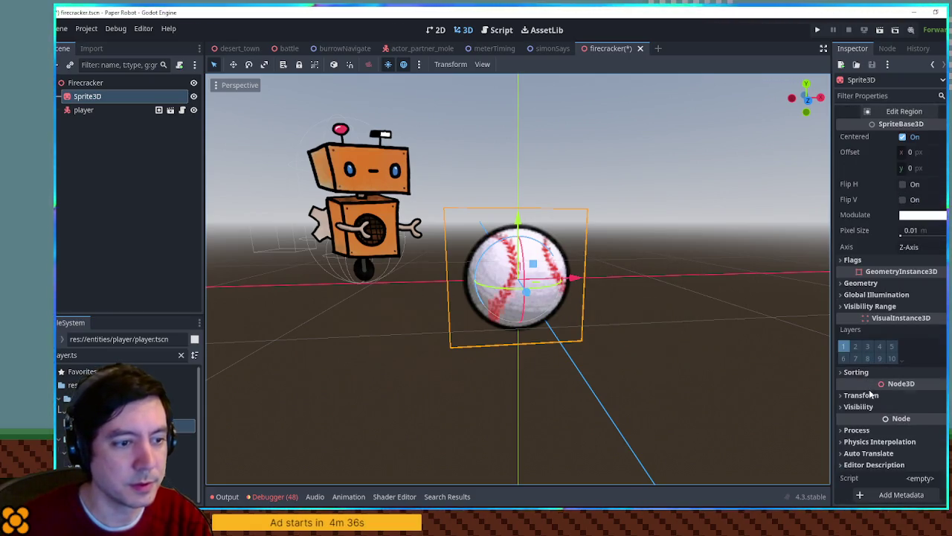
{"action": "left_click", "coordinate": [896, 395]}
{"action": "left_click", "coordinate": [861, 480]}
{"action": "type", "text": "05"}
{"action": "key", "text": "Return"}
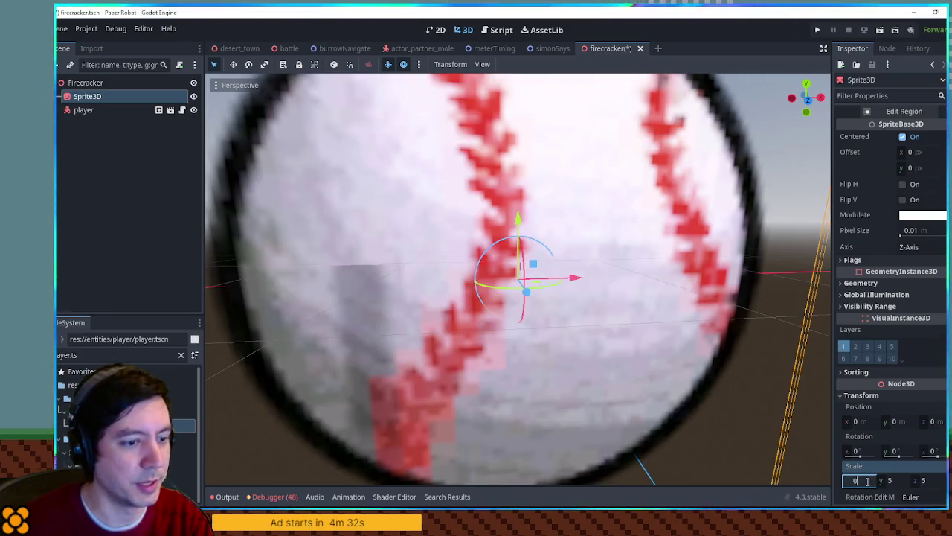
{"action": "type", "text": "0.5"}
{"action": "key", "text": "Return"}
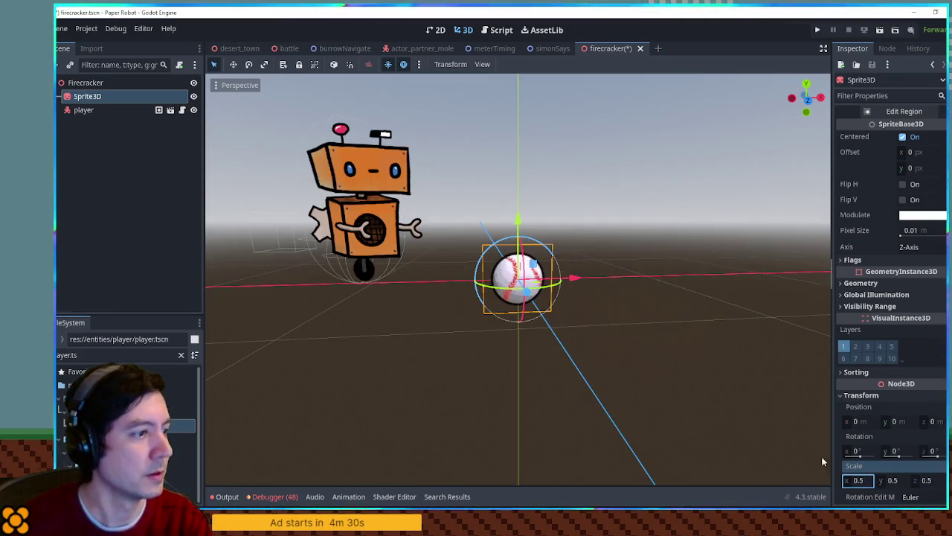
{"action": "mouse_move", "coordinate": [523, 221]}
{"action": "left_mouse_down"}
{"action": "mouse_move", "coordinate": [523, 186]}
{"action": "mouse_move", "coordinate": [453, 293]}
{"action": "mouse_move", "coordinate": [386, 239]}
{"action": "left_mouse_up"}
{"action": "key", "text": "ctrl+z"}
{"action": "scroll", "coordinate": [386, 239], "scroll_direction": "down", "scroll_amount": 5}
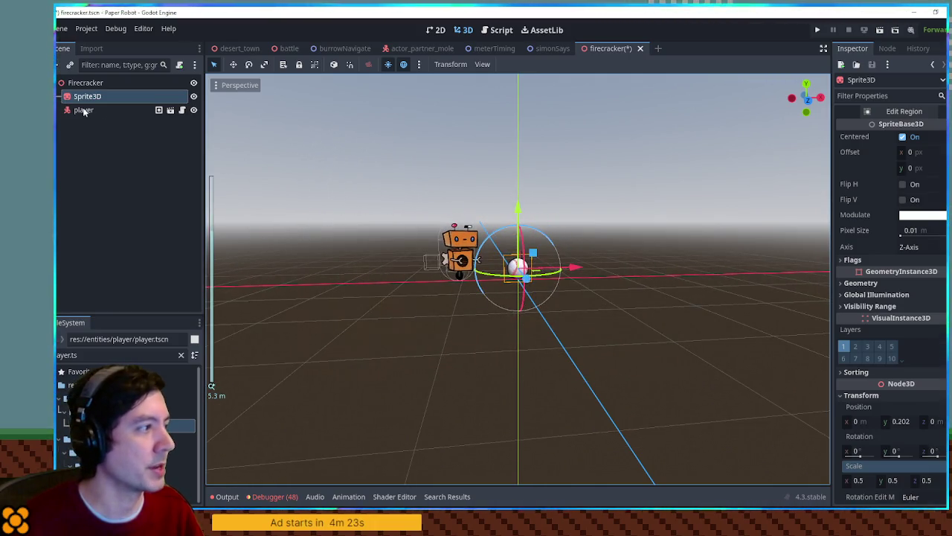
Delete the player node so only Sprite3D remains, and save the firecracker scene.
{"action": "left_click", "coordinate": [84, 110]}
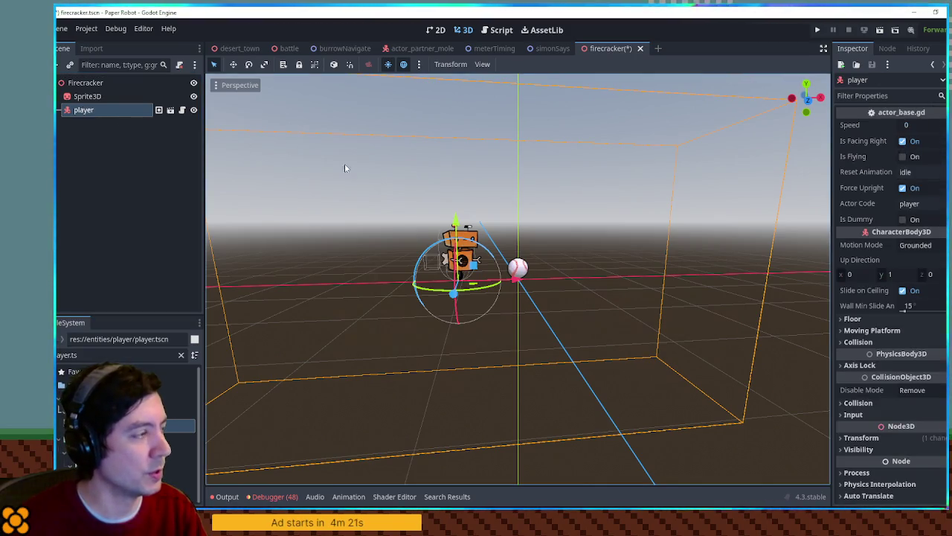
{"action": "key", "text": "Delete"}
{"action": "left_click", "coordinate": [83, 96]}
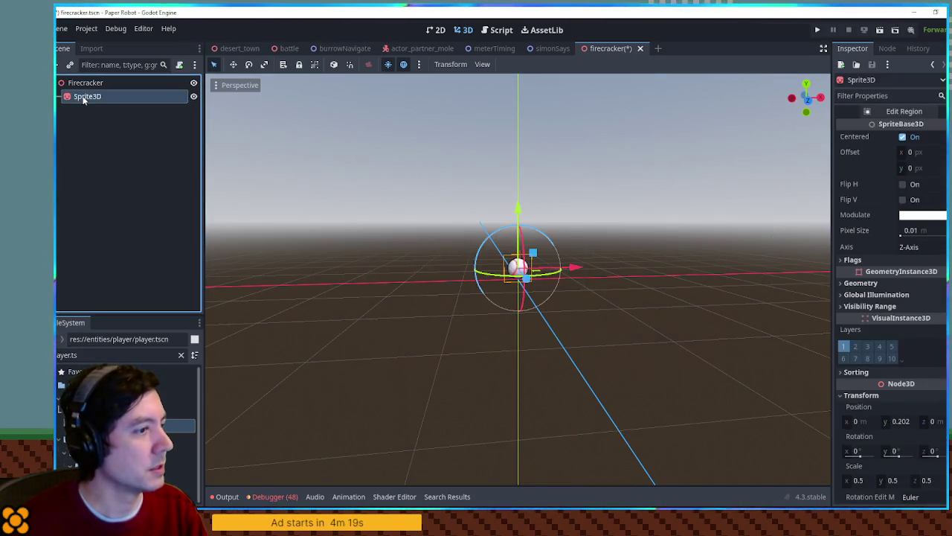
{"action": "scroll", "coordinate": [400, 161], "scroll_direction": "up", "scroll_amount": 5}
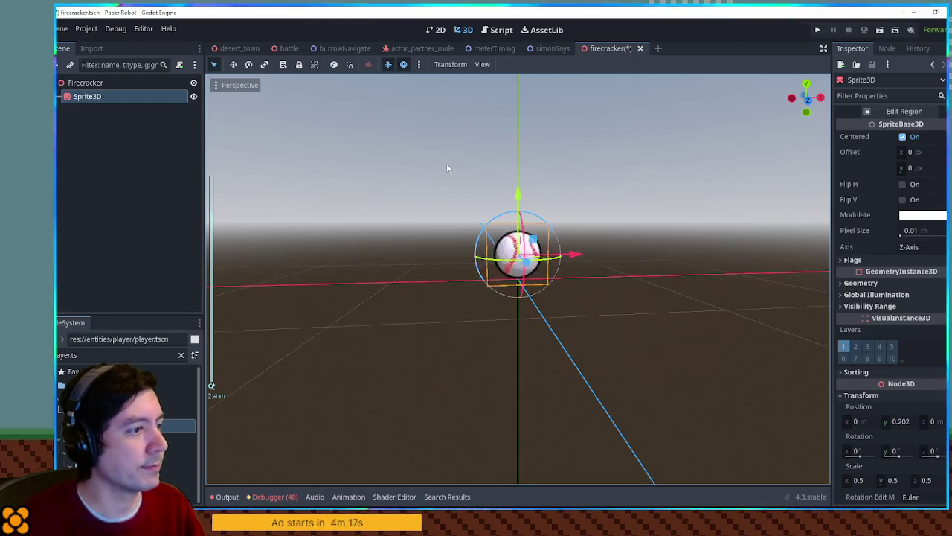
{"action": "mouse_move", "coordinate": [447, 163]}
{"action": "left_mouse_down"}
{"action": "mouse_move", "coordinate": [421, 224]}
{"action": "mouse_move", "coordinate": [424, 215]}
{"action": "left_mouse_up"}
{"action": "key", "text": "ctrl+s"}
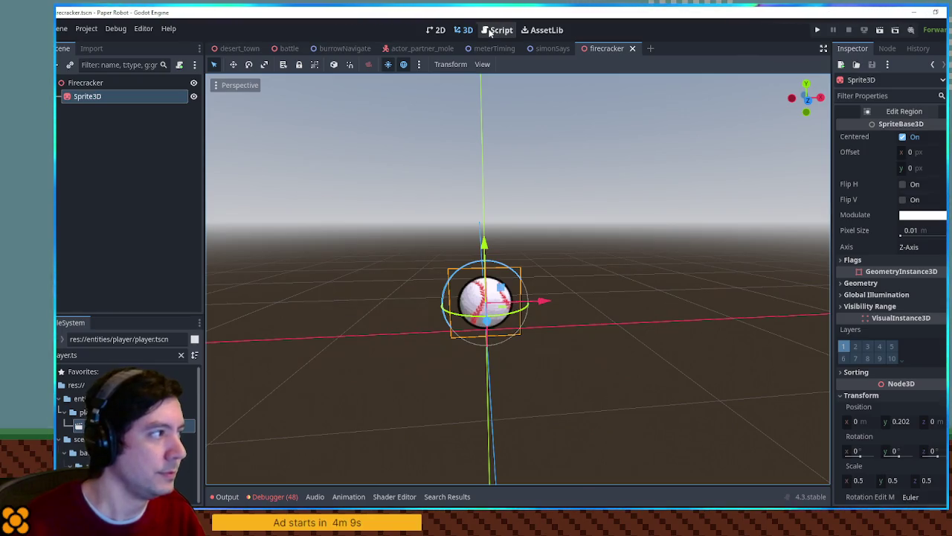
Open partner_moves.gd in the script editor at MoleFirecrackerAttack.
{"action": "left_click", "coordinate": [489, 31]}
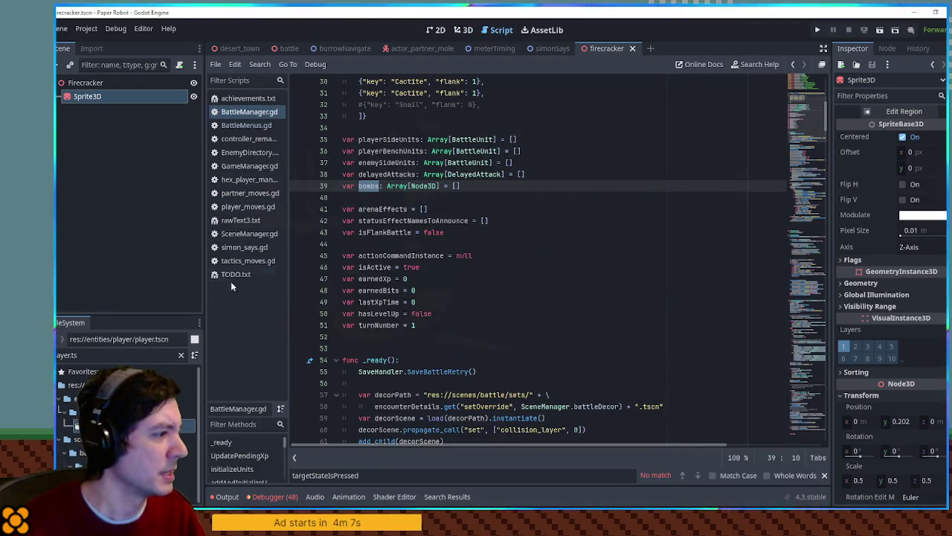
{"action": "left_click", "coordinate": [248, 193]}
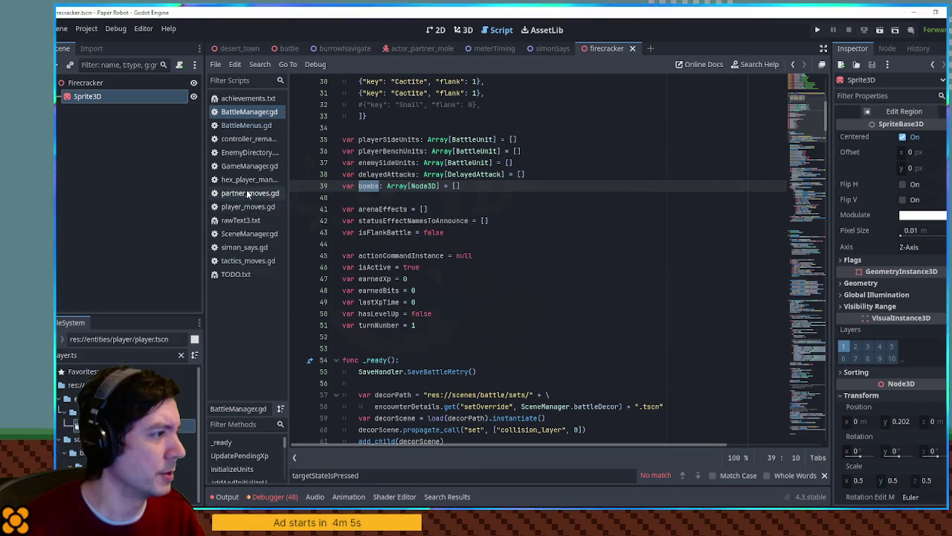
{"action": "scroll", "coordinate": [665, 236], "scroll_direction": "down", "scroll_amount": 1}
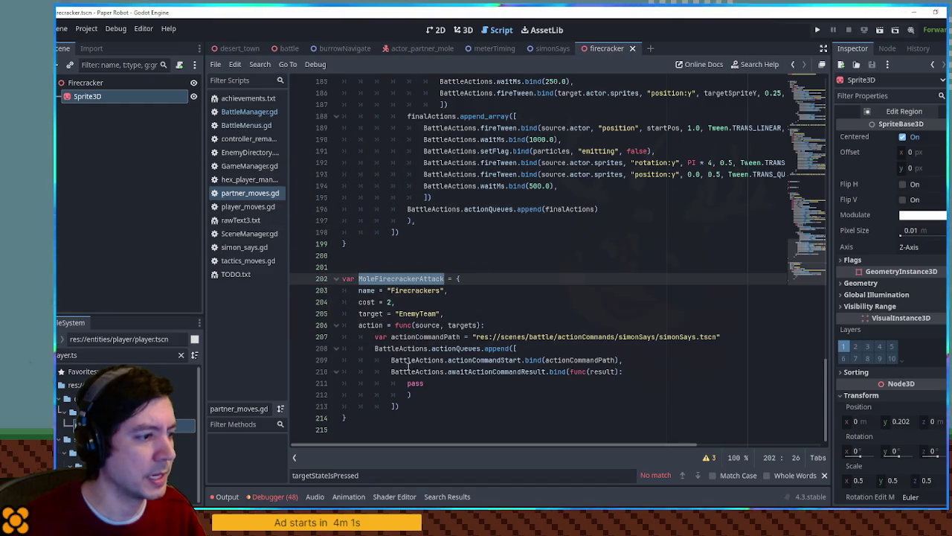
Insert a new indented line after line 210, above pass in the result callback.
{"action": "left_click", "coordinate": [410, 360]}
{"action": "double_click", "coordinate": [410, 360]}
{"action": "double_click", "coordinate": [485, 360]}
{"action": "left_click", "coordinate": [468, 381]}
{"action": "double_click", "coordinate": [469, 371]}
{"action": "left_click", "coordinate": [419, 383]}
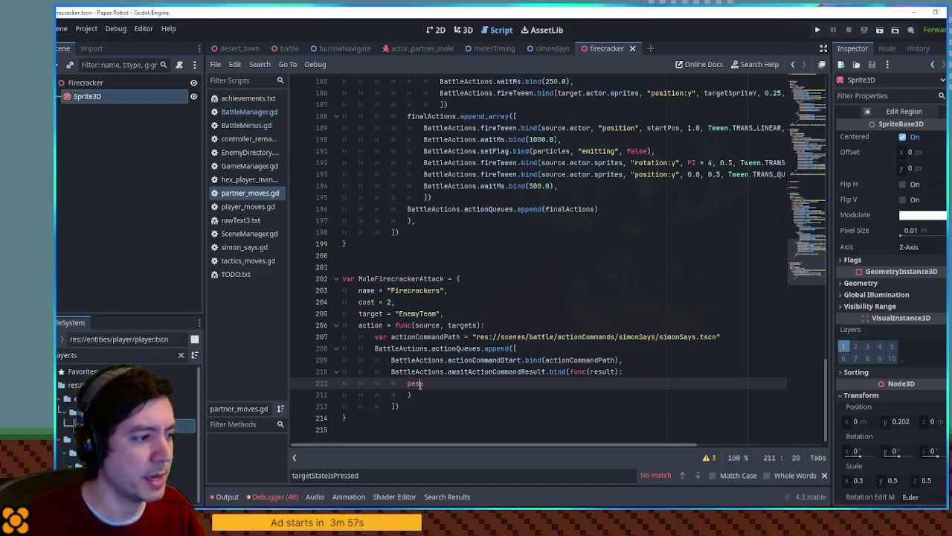
{"action": "left_click", "coordinate": [646, 377]}
{"action": "left_click", "coordinate": [638, 383]}
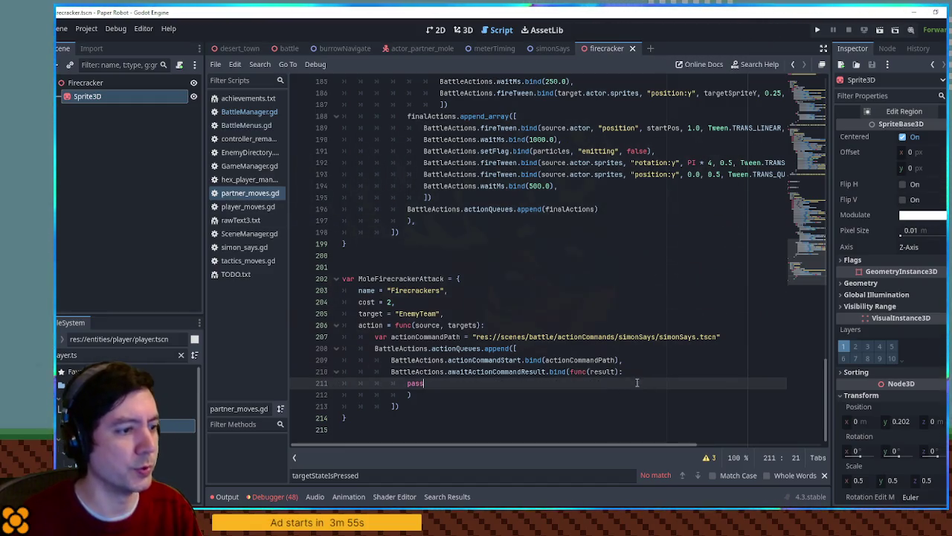
{"action": "left_click_drag", "start_coordinate": [637, 380], "coordinate": [637, 383]}
{"action": "left_click", "coordinate": [637, 373]}
{"action": "key", "text": "Return"}
{"action": "key", "text": "Return"}
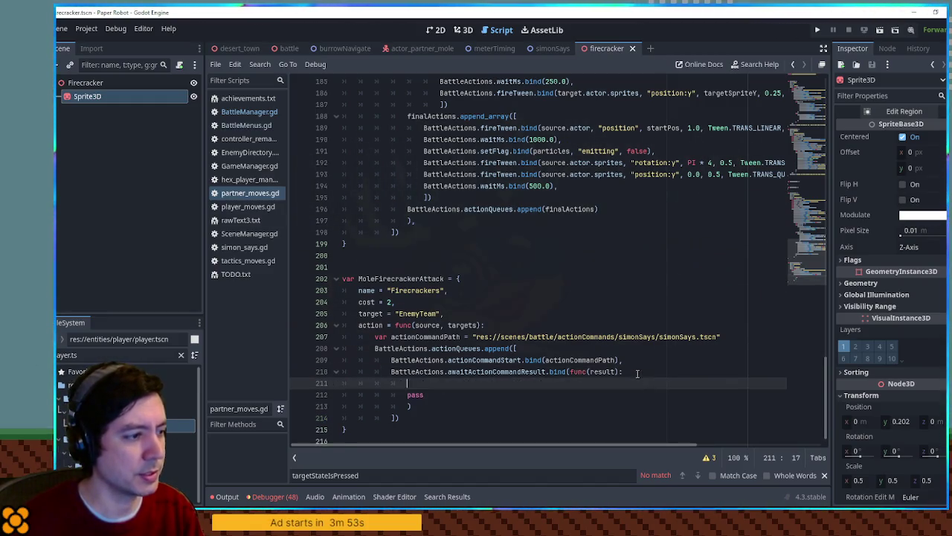
Write a loop over result declaring var delayMs = i * 250.0, removing the leftover pass.
{"action": "key", "text": "Return"}
{"action": "type", "text": "for i in resul"}
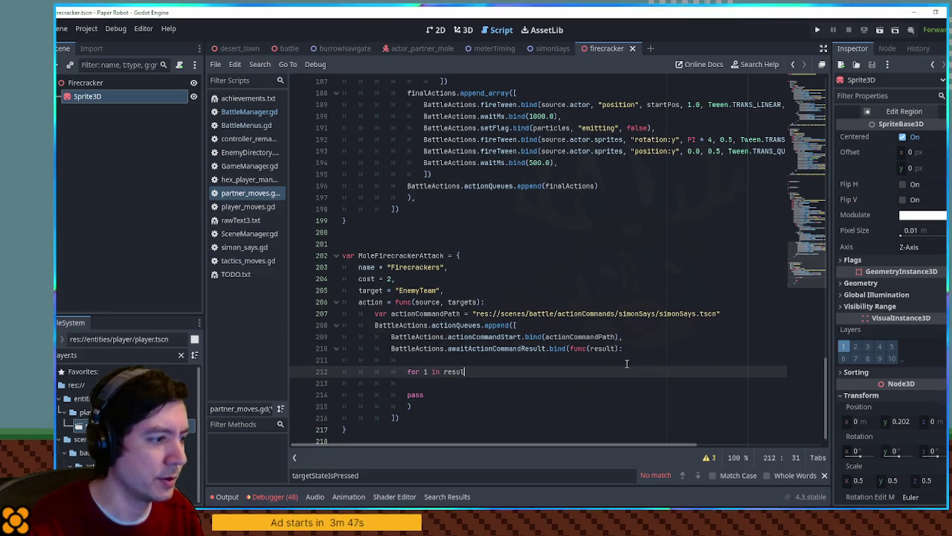
{"action": "type", "text": "t:"}
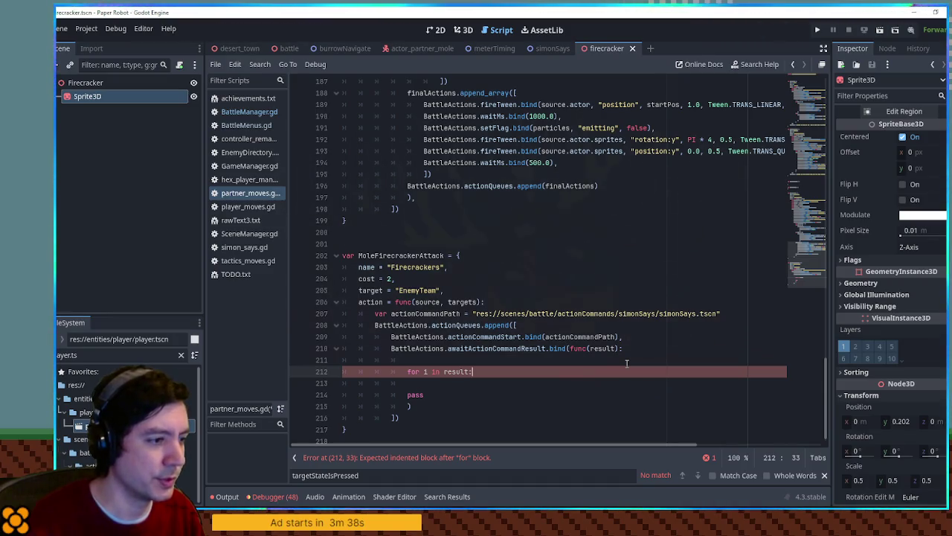
{"action": "key", "text": "Down"}
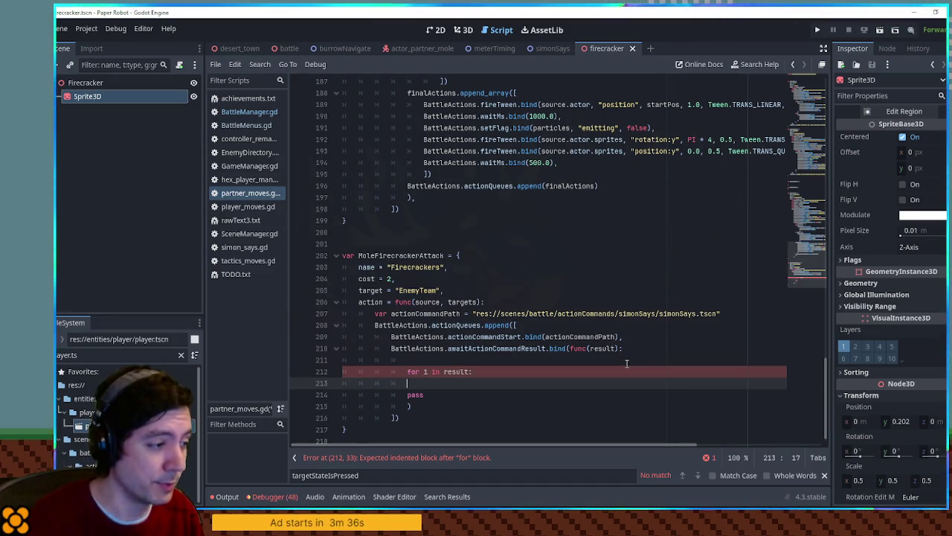
{"action": "key", "text": "Down"}
{"action": "key", "text": "Delete"}
{"action": "key", "text": "Delete"}
{"action": "key", "text": "Delete"}
{"action": "key", "text": "BackSpace"}
{"action": "key", "text": "BackSpace"}
{"action": "key", "text": "BackSpace"}
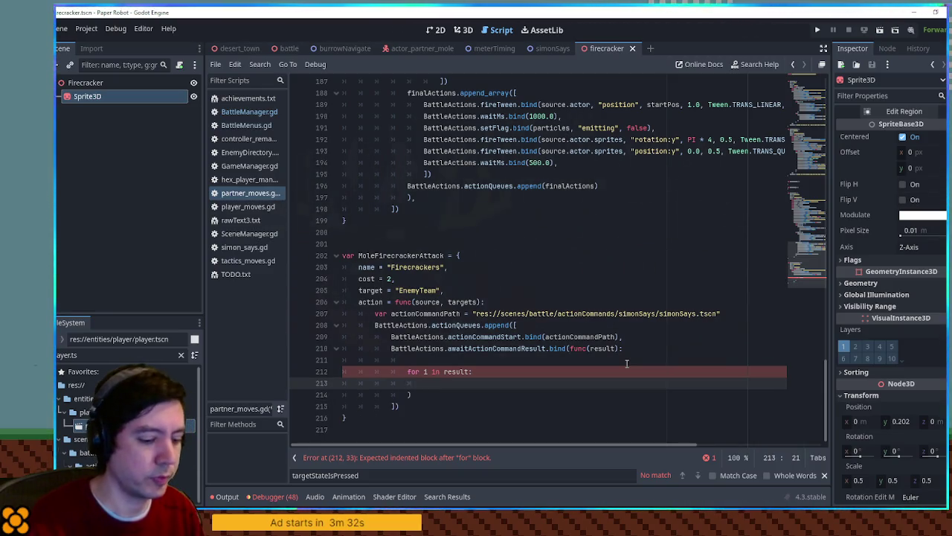
{"action": "key", "text": "BackSpace"}
{"action": "key", "text": "BackSpace"}
{"action": "type", "text": "lay = 1"}
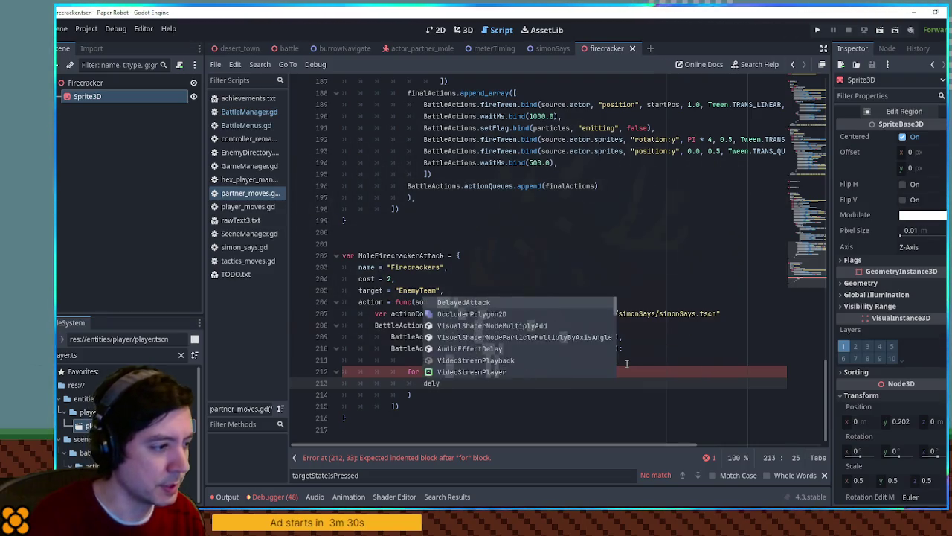
{"action": "key", "text": "BackSpace"}
{"action": "key", "text": "BackSpace"}
{"action": "key", "text": "BackSpace"}
{"action": "type", "text": "yM"}
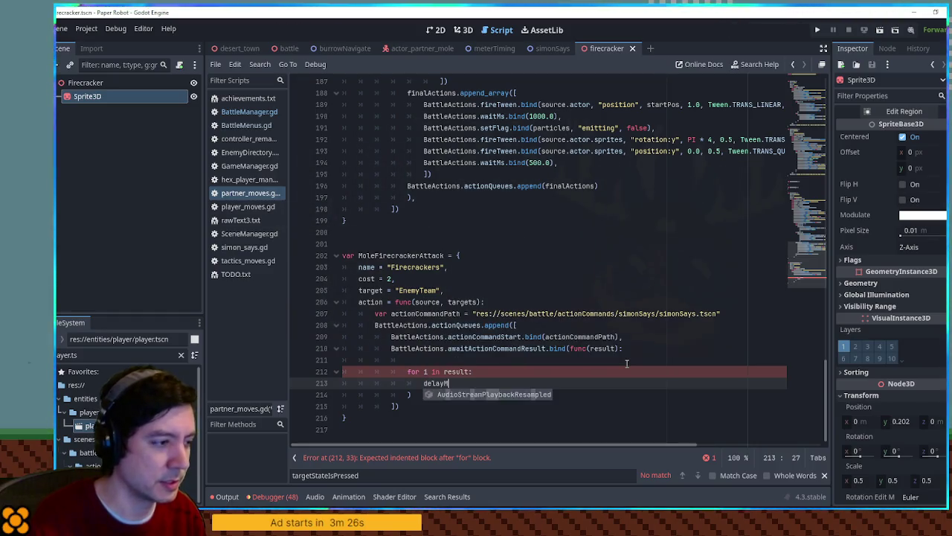
{"action": "type", "text": "s = i * 250.0"}
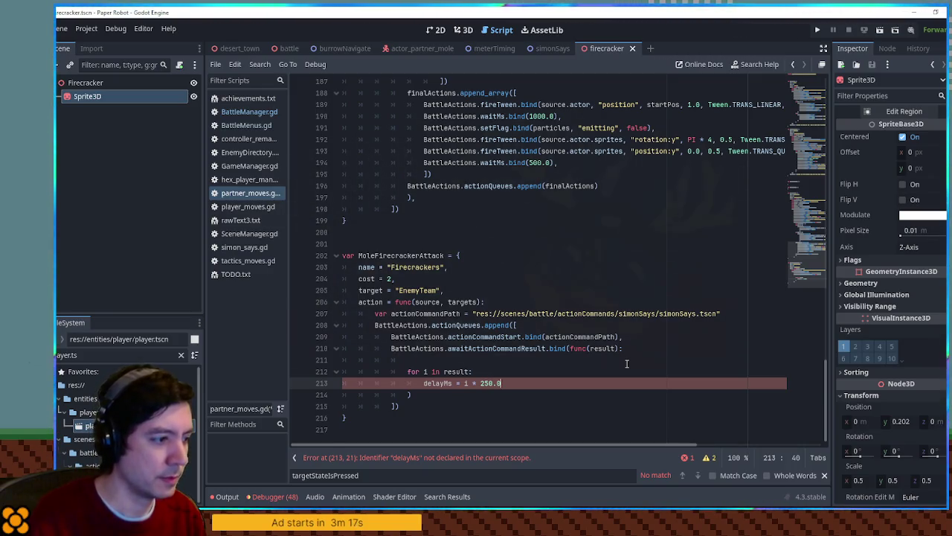
{"action": "key", "text": "Home"}
{"action": "type", "text": "var"}
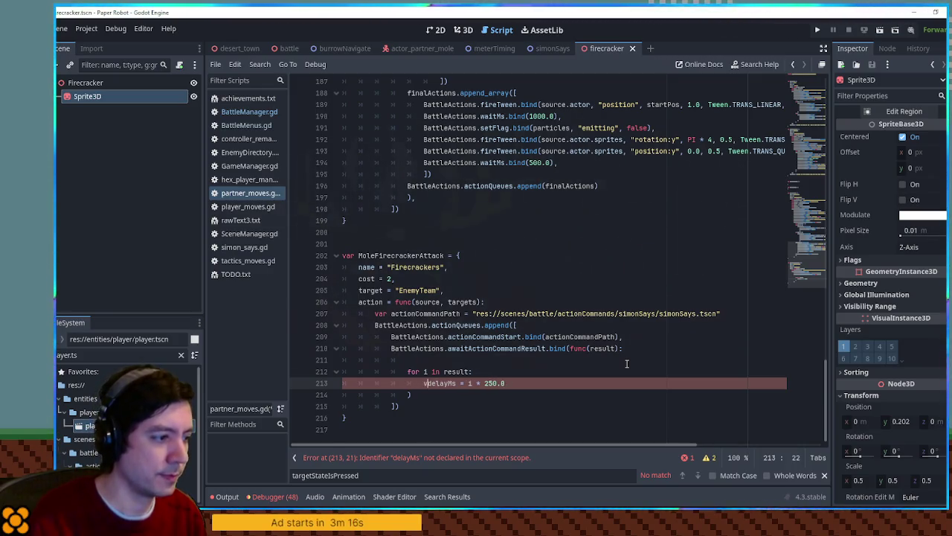
{"action": "key", "text": "End"}
{"action": "key", "text": "Return"}
{"action": "key", "text": "Return"}
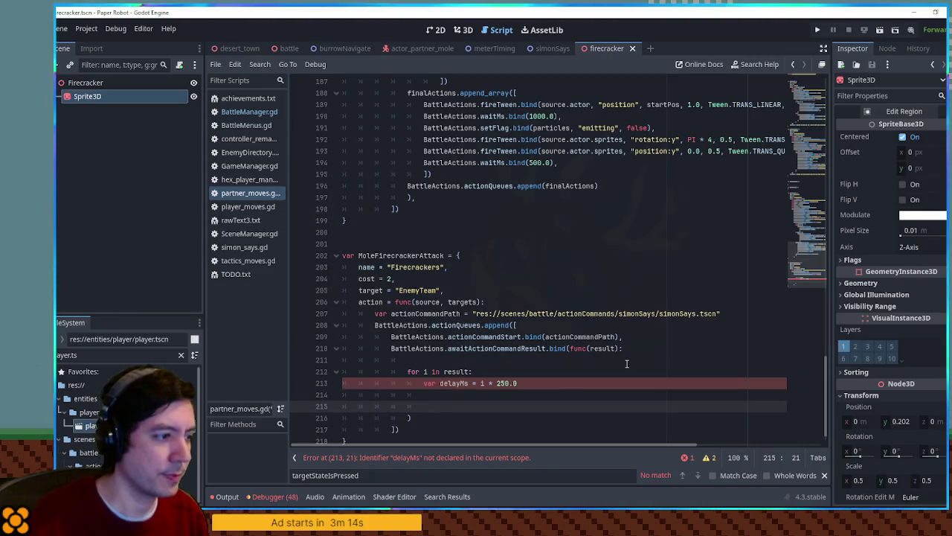
Add BattleActions.actionQueues.append([ on line 214 inside the loop.
{"action": "scroll", "coordinate": [453, 180], "scroll_direction": "up", "scroll_amount": 7}
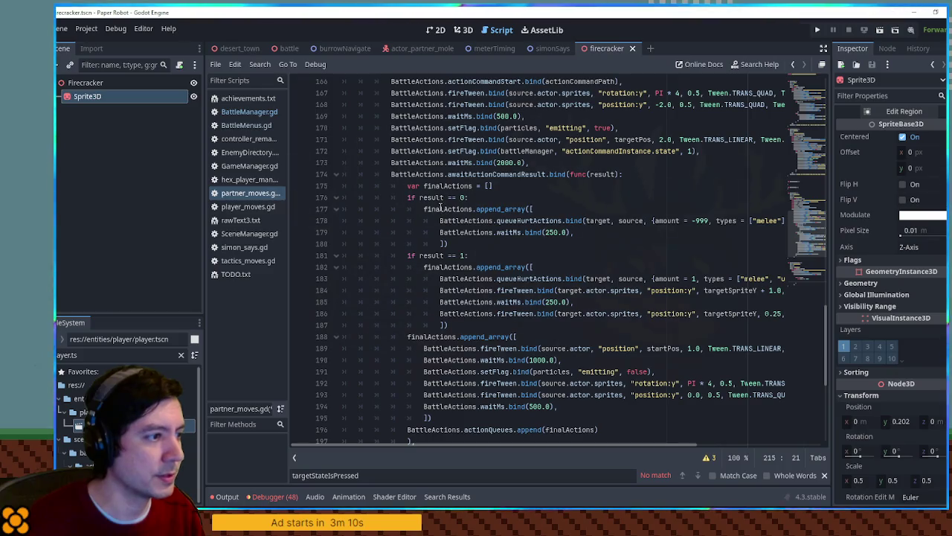
{"action": "double_click", "coordinate": [503, 212]}
{"action": "scroll", "coordinate": [503, 212], "scroll_direction": "down", "scroll_amount": 8}
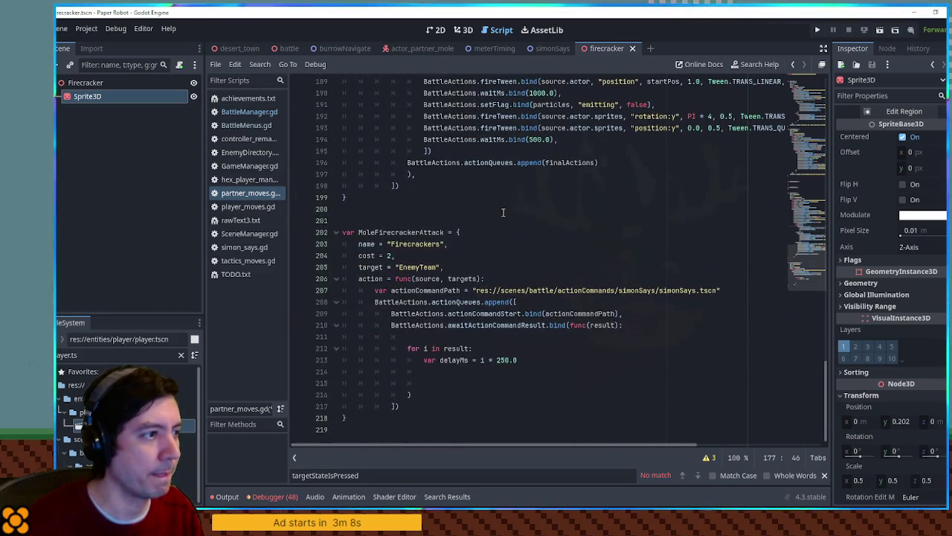
{"action": "left_click", "coordinate": [451, 372]}
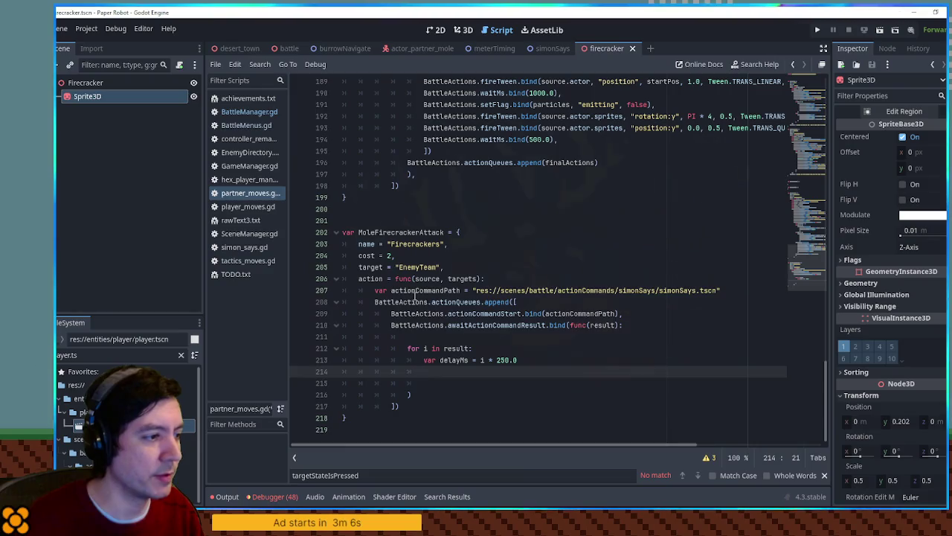
{"action": "double_click", "coordinate": [414, 291]}
{"action": "double_click", "coordinate": [394, 301]}
{"action": "left_click", "coordinate": [480, 301], "text": "shift"}
{"action": "left_click", "coordinate": [448, 370]}
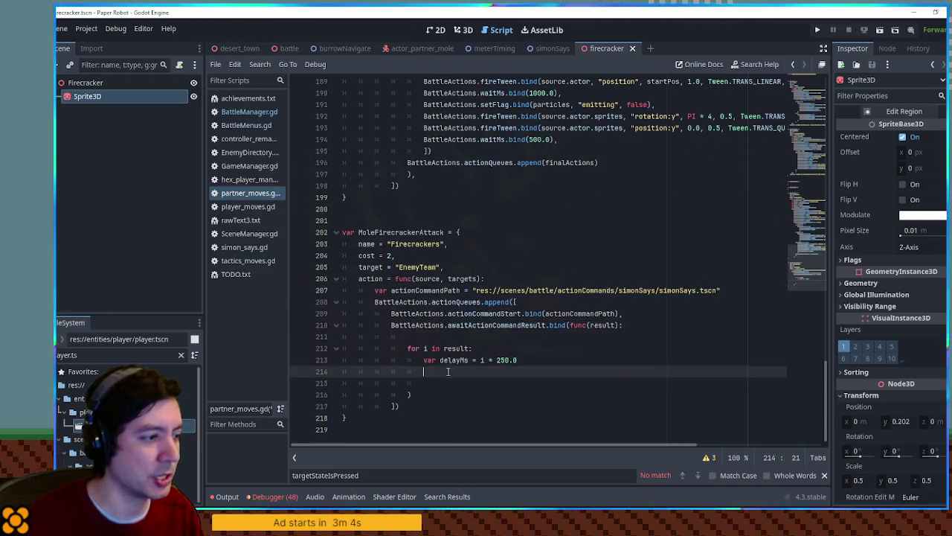
{"action": "type", "text": "BattleActions.actionQueues"}
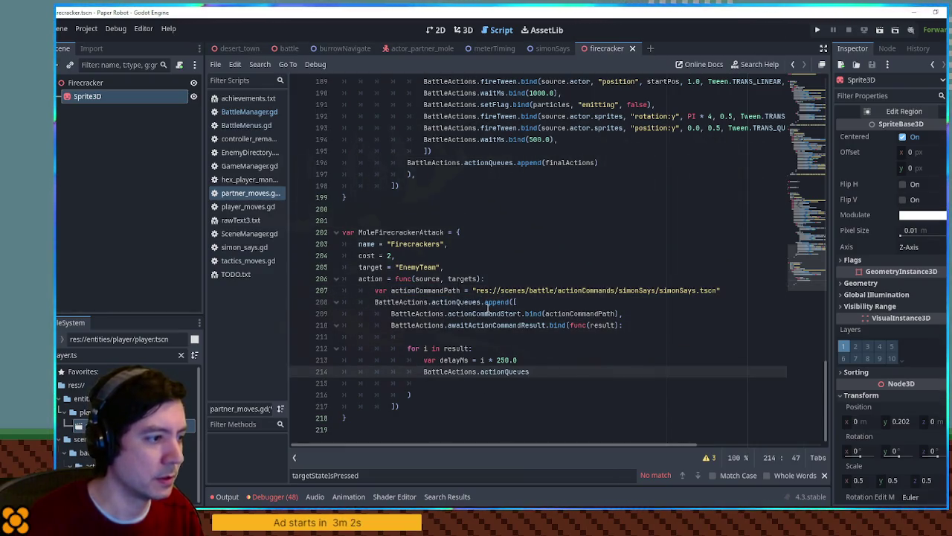
{"action": "left_click_drag", "start_coordinate": [480, 301], "coordinate": [517, 301]}
{"action": "key", "text": "ctrl+c"}
{"action": "left_click", "coordinate": [546, 371]}
{"action": "key", "text": "ctrl+v"}
Close the list and fill it with the waitMs.bind call, replacing 1000.0 with delayMs.
{"action": "key", "text": "Return"}
{"action": "type", "text": "]"}
{"action": "key", "text": "Up"}
{"action": "key", "text": "End"}
{"action": "key", "text": "Return"}
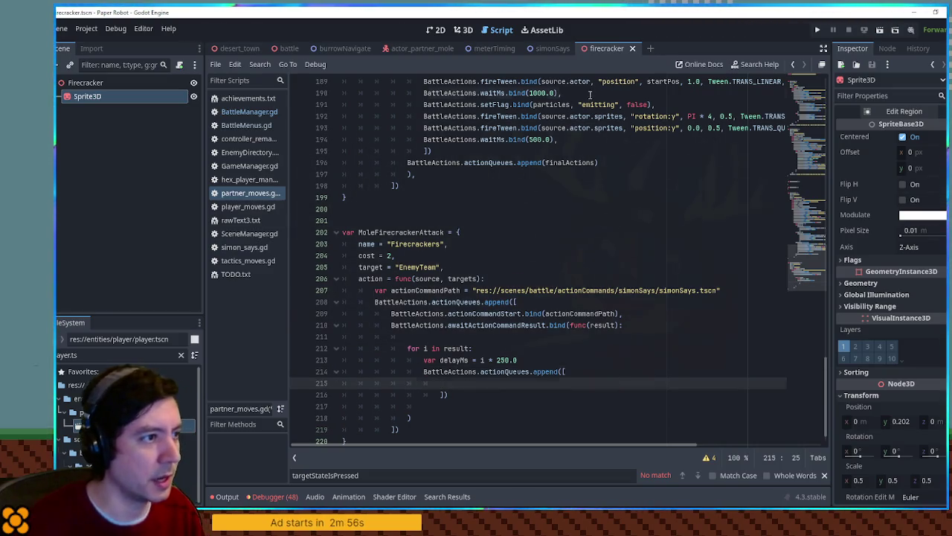
{"action": "left_click_drag", "start_coordinate": [590, 94], "coordinate": [421, 92]}
{"action": "left_click", "coordinate": [459, 381]}
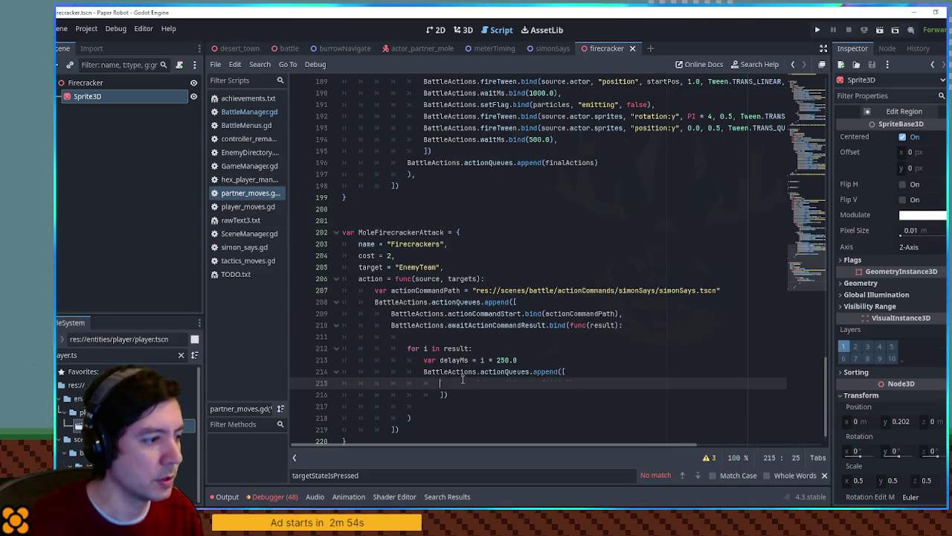
{"action": "key", "text": "ctrl+v"}
{"action": "double_click", "coordinate": [453, 359]}
{"action": "key", "text": "ctrl+c"}
{"action": "left_click_drag", "start_coordinate": [546, 383], "coordinate": [572, 383]}
{"action": "key", "text": "ctrl+v"}
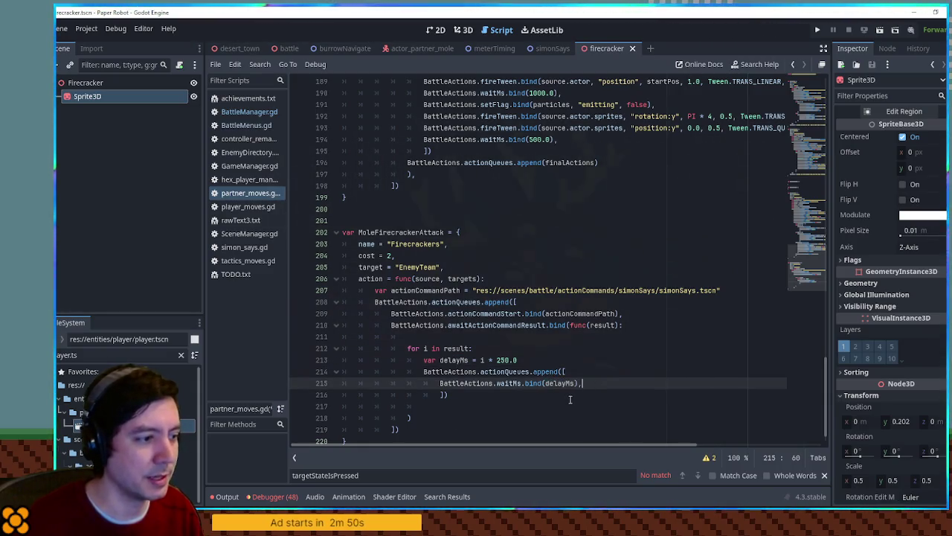
{"action": "key", "text": "Return"}
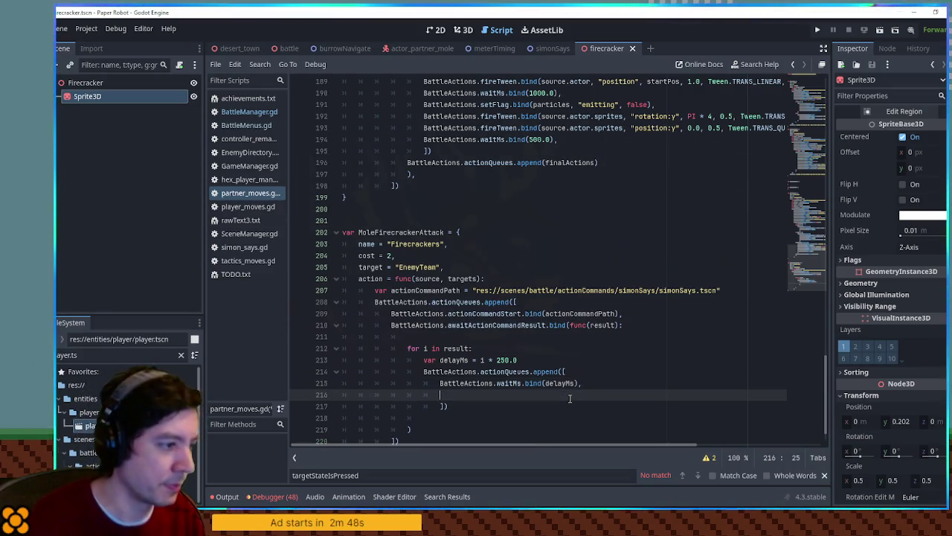
Delete the blank line before the for loop.
{"action": "scroll", "coordinate": [549, 343], "scroll_direction": "down", "scroll_amount": 1}
{"action": "double_click", "coordinate": [460, 348]}
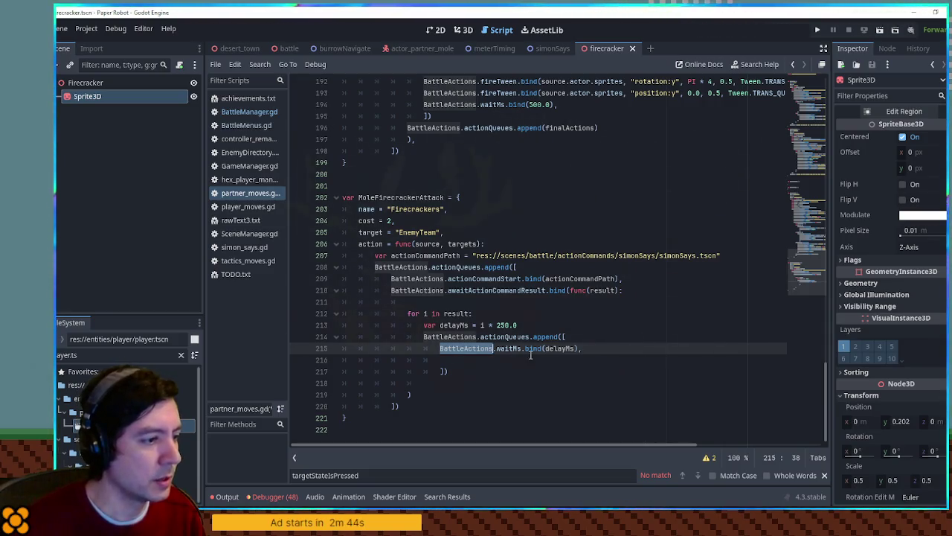
{"action": "left_click", "coordinate": [468, 305]}
{"action": "key", "text": "ctrl+shift+k"}
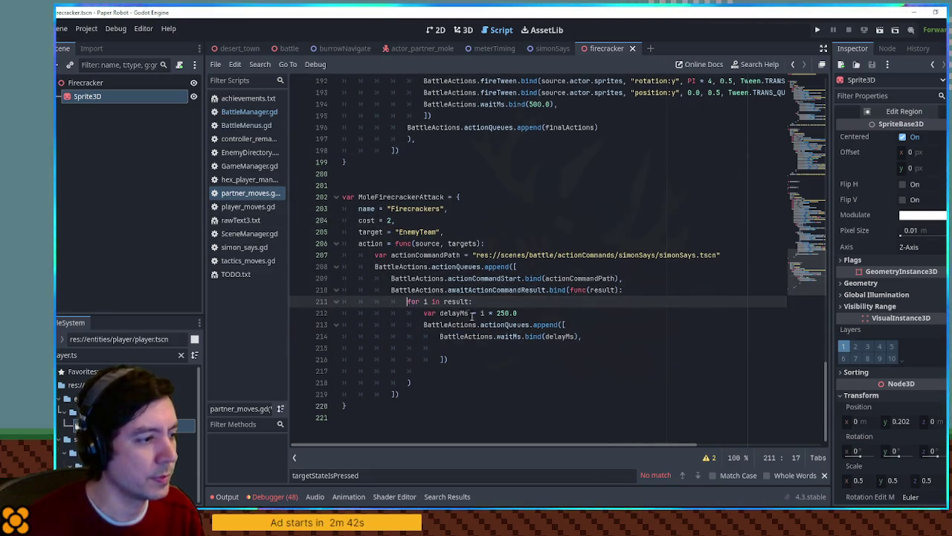
{"action": "left_click", "coordinate": [486, 346]}
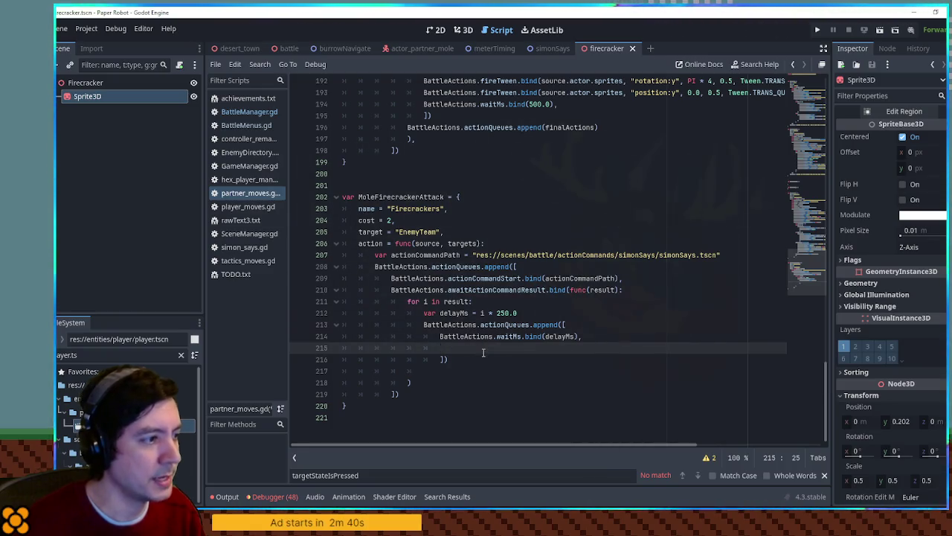
{"action": "left_click", "coordinate": [734, 253]}
Declare var firecrackerPath = "res://scenes/battle/attacks/bombs/firecracker.tscn" below actionCommandPath.
{"action": "key", "text": "Return"}
{"action": "type", "text": "var firecracker ="}
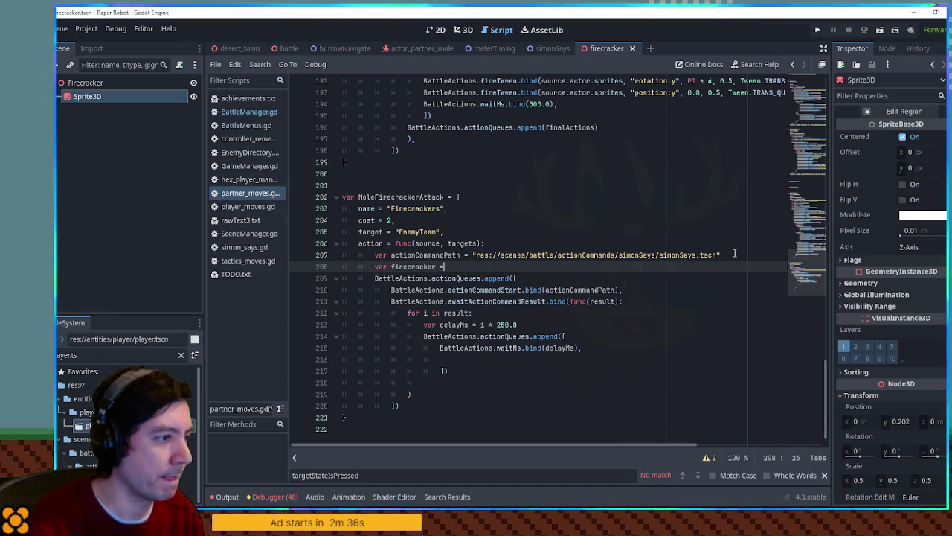
{"action": "key", "text": "BackSpace"}
{"action": "key", "text": "BackSpace"}
{"action": "type", "text": "P"}
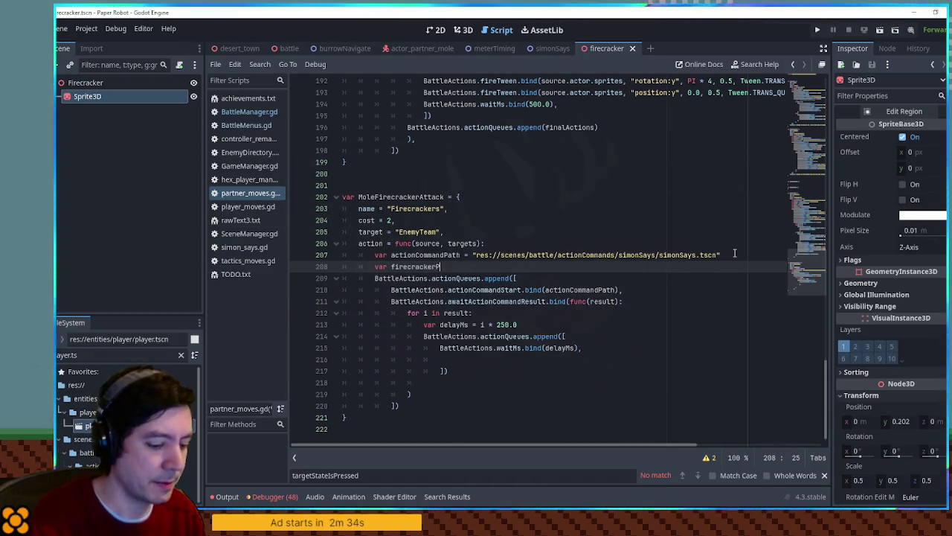
{"action": "type", "text": "ath ="}
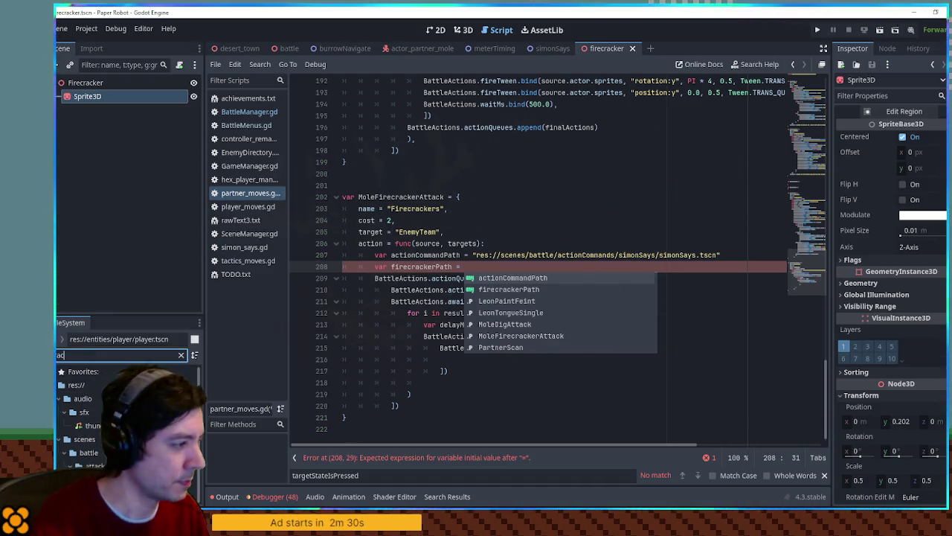
{"action": "key", "text": "Escape"}
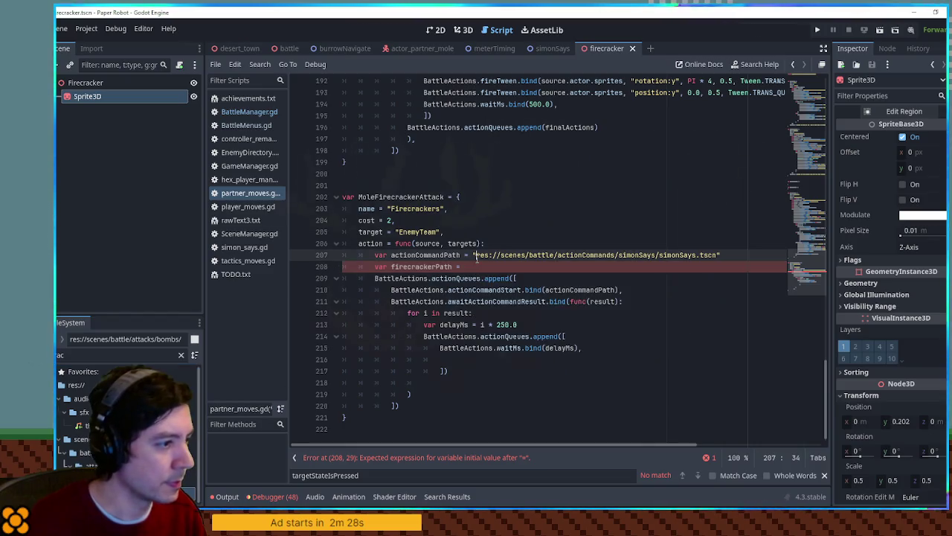
{"action": "key", "text": "ctrl+v"}
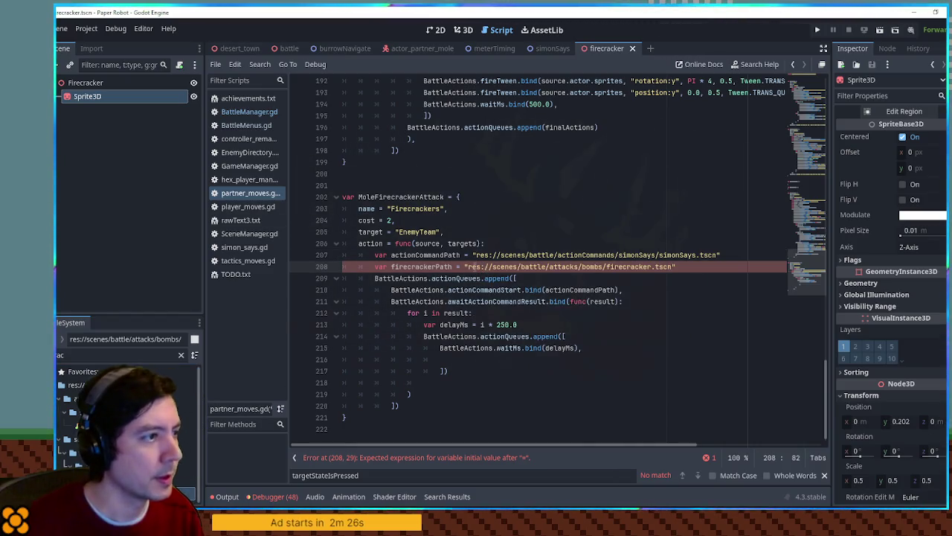
{"action": "scroll", "coordinate": [470, 266], "scroll_direction": "up", "scroll_amount": 15}
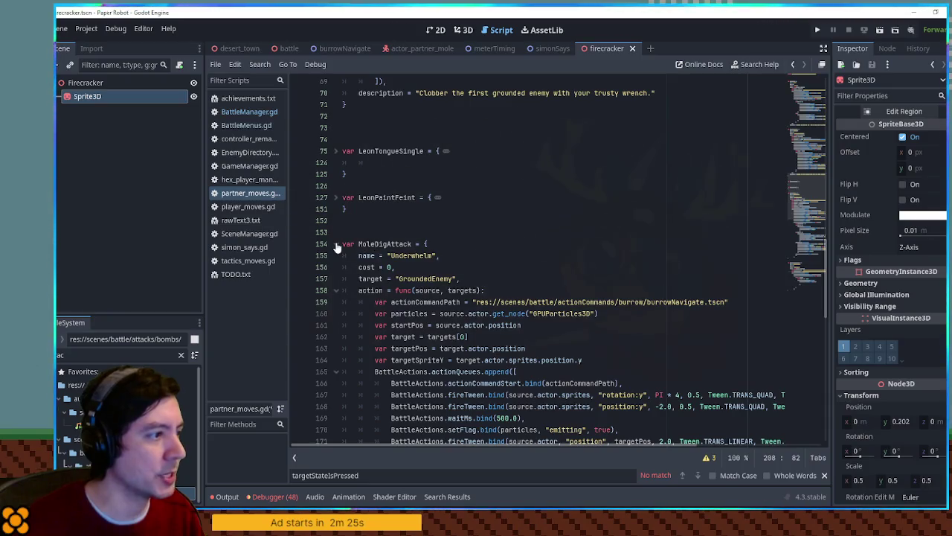
Fold the MoleDigAttack and PartnerWrenchHit blocks and open player_moves.gd at the bird-summoning move.
{"action": "left_click", "coordinate": [335, 245]}
{"action": "scroll", "coordinate": [357, 253], "scroll_direction": "up", "scroll_amount": 3}
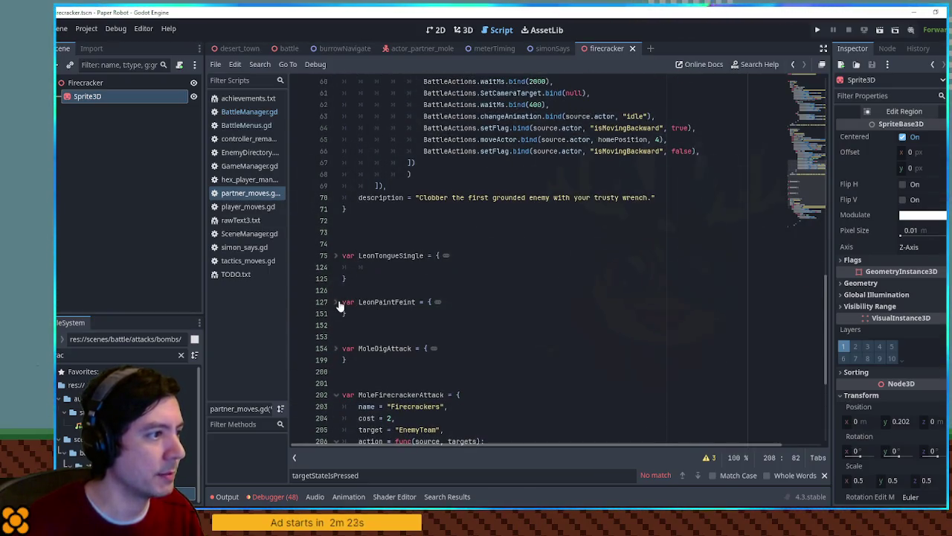
{"action": "scroll", "coordinate": [341, 302], "scroll_direction": "up", "scroll_amount": 11}
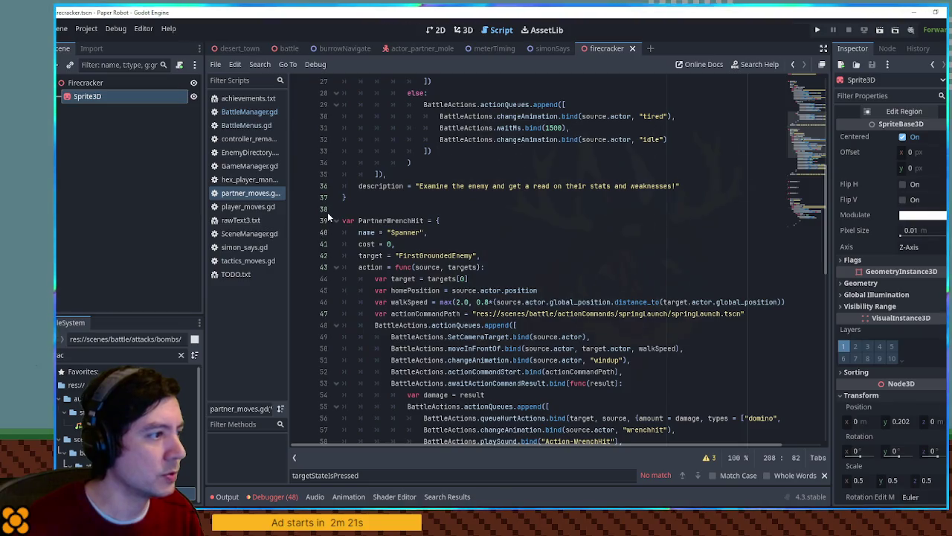
{"action": "left_click", "coordinate": [335, 220]}
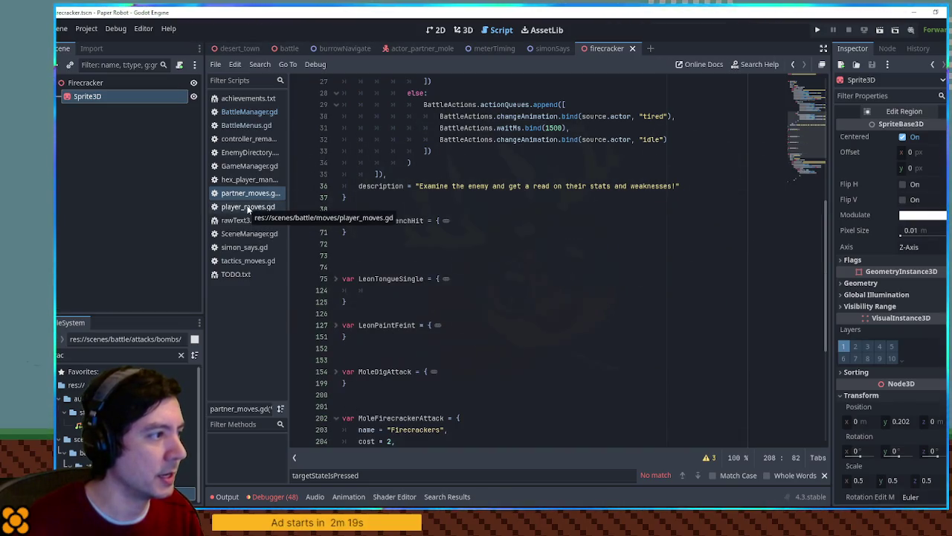
{"action": "left_click", "coordinate": [248, 208]}
{"action": "scroll", "coordinate": [801, 248], "scroll_direction": "down", "scroll_amount": 3}
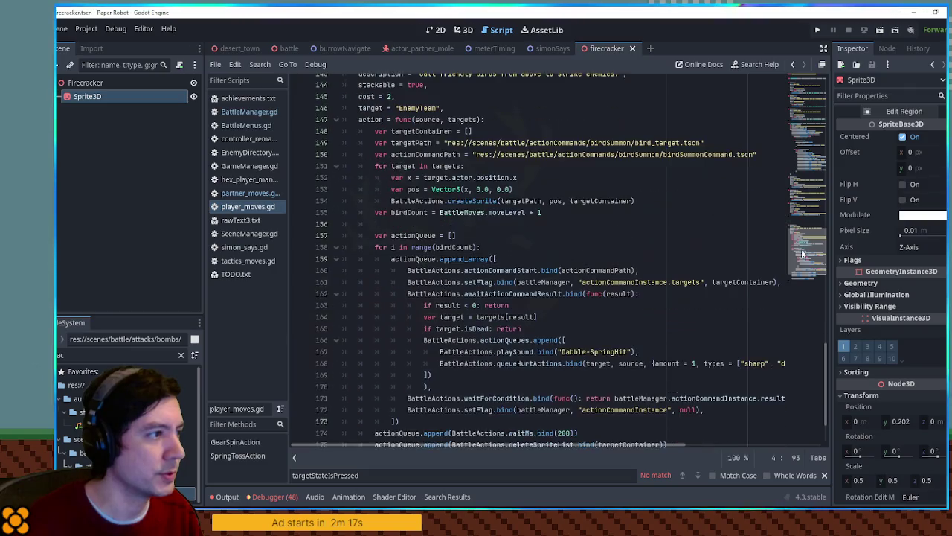
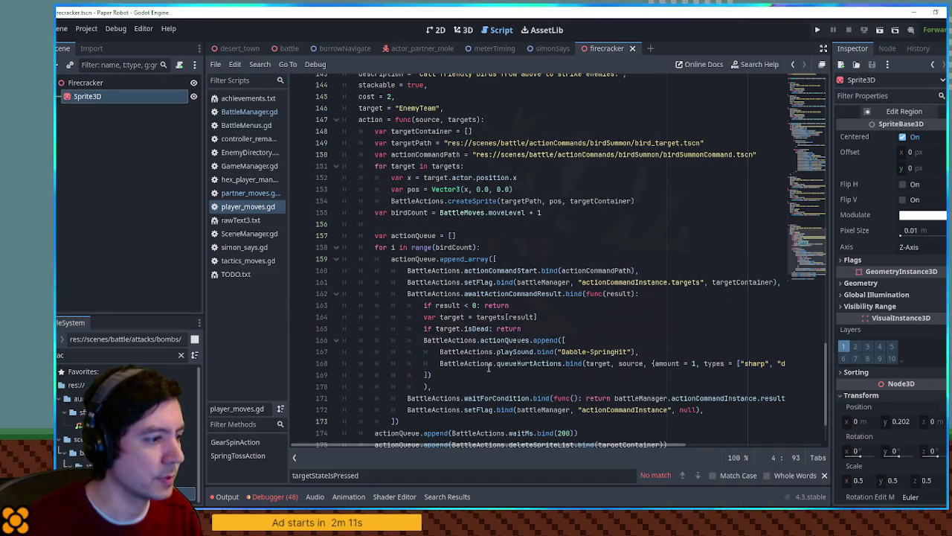
Copy the createSprite call on line 154 of player_moves.gd and switch to partner_moves.gd.
{"action": "scroll", "coordinate": [483, 363], "scroll_direction": "down", "scroll_amount": 2}
{"action": "double_click", "coordinate": [452, 178]}
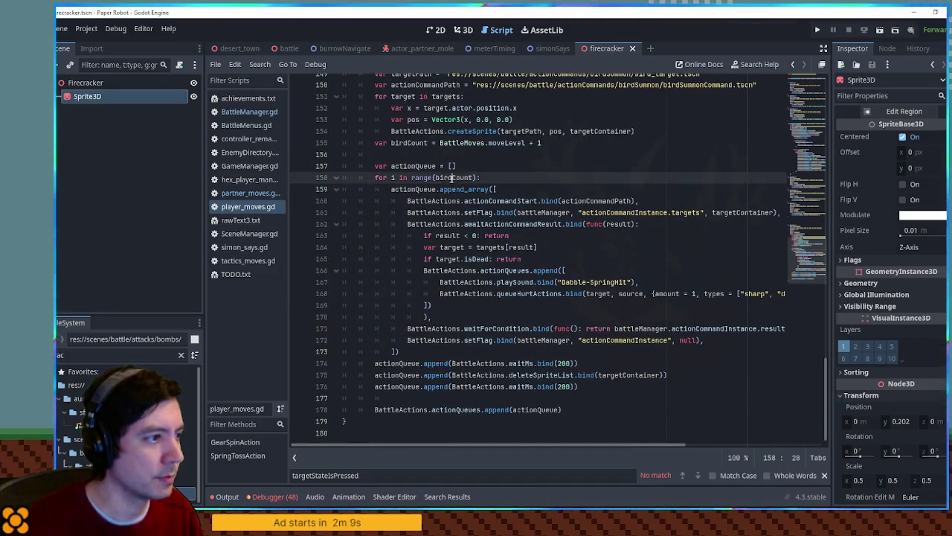
{"action": "scroll", "coordinate": [454, 186], "scroll_direction": "up", "scroll_amount": 3}
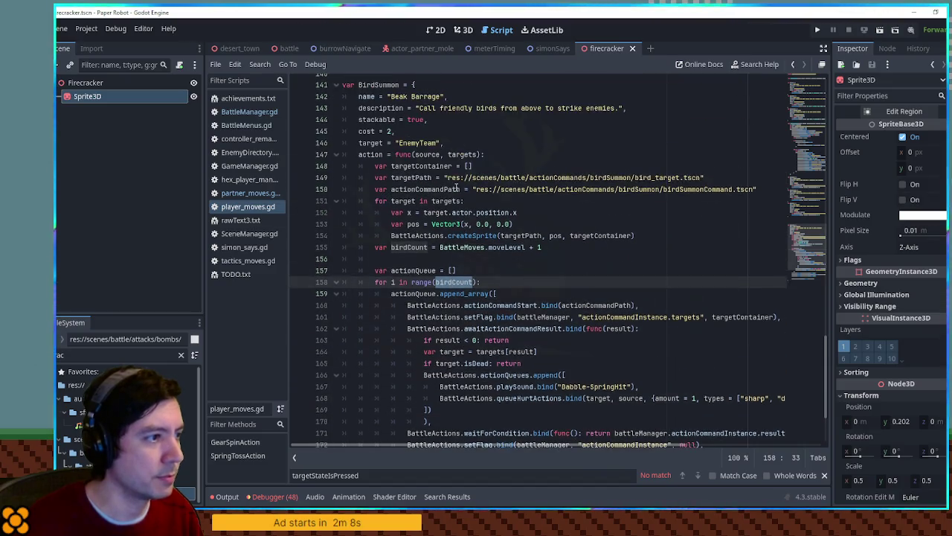
{"action": "double_click", "coordinate": [407, 177]}
{"action": "left_click_drag", "start_coordinate": [391, 235], "coordinate": [635, 235]}
{"action": "key", "text": "ctrl+c"}
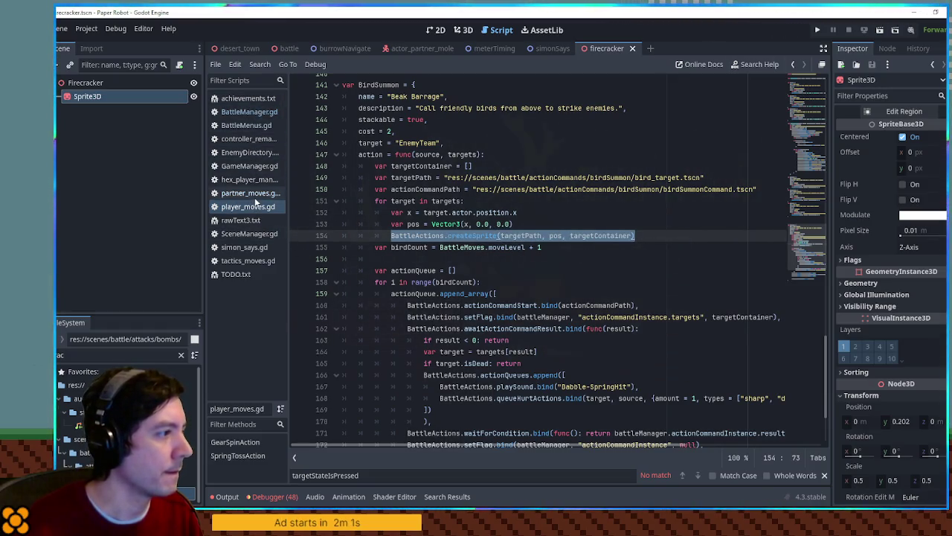
{"action": "left_click", "coordinate": [249, 193]}
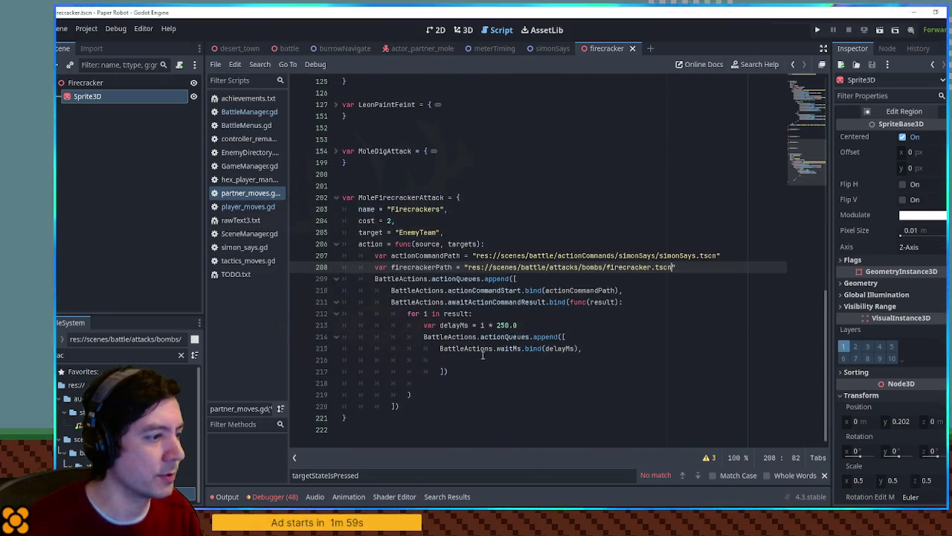
Paste createSprite into the loop, add var spriteHolder = [] and pass it instead of targetContainer.
{"action": "left_click", "coordinate": [475, 363]}
{"action": "key", "text": "ctrl+v"}
{"action": "left_click", "coordinate": [600, 339]}
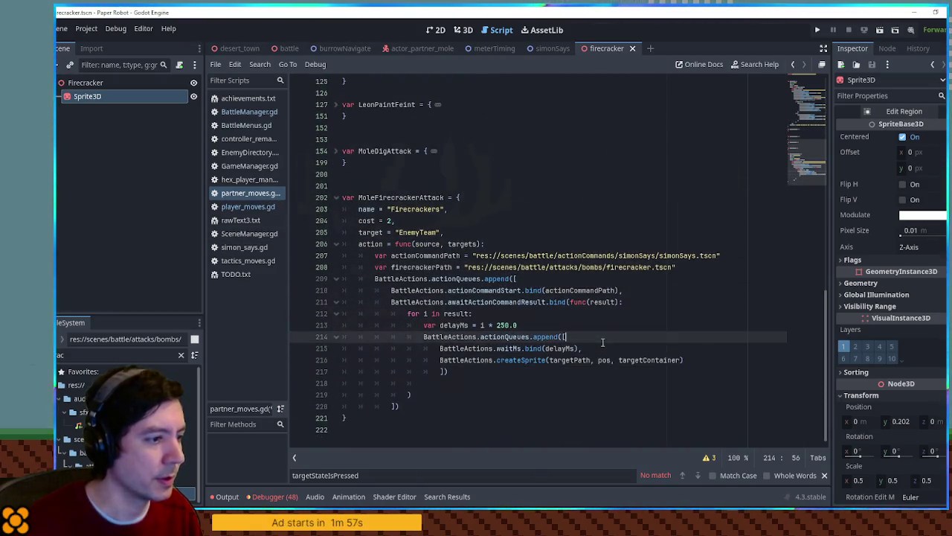
{"action": "left_click", "coordinate": [594, 325]}
{"action": "key", "text": "Return"}
{"action": "type", "text": "var sp"}
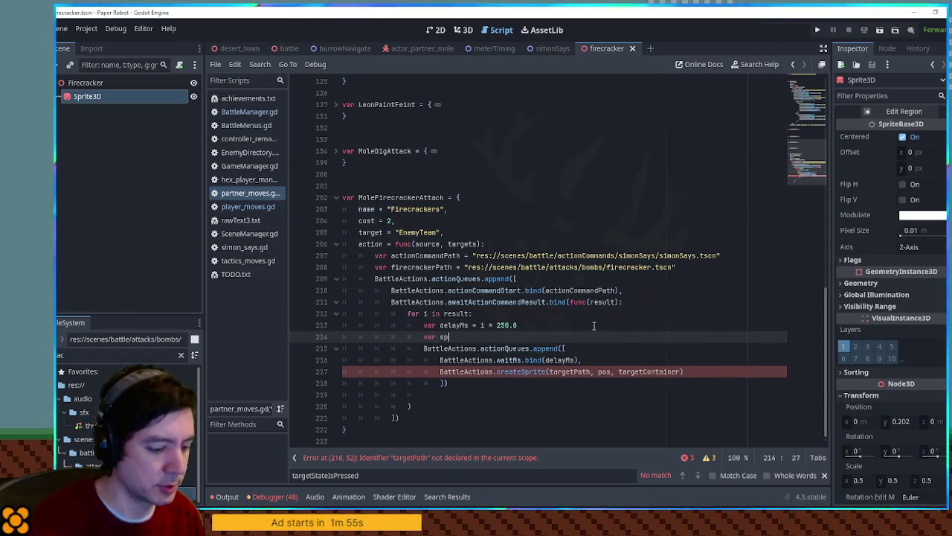
{"action": "type", "text": "riteHolder = []"}
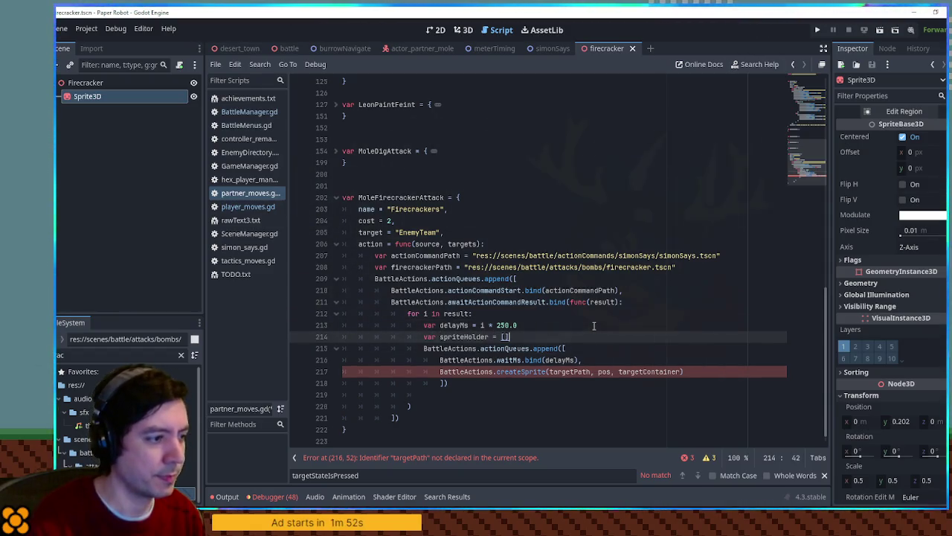
{"action": "double_click", "coordinate": [479, 338]}
{"action": "key", "text": "ctrl+c"}
{"action": "double_click", "coordinate": [651, 371]}
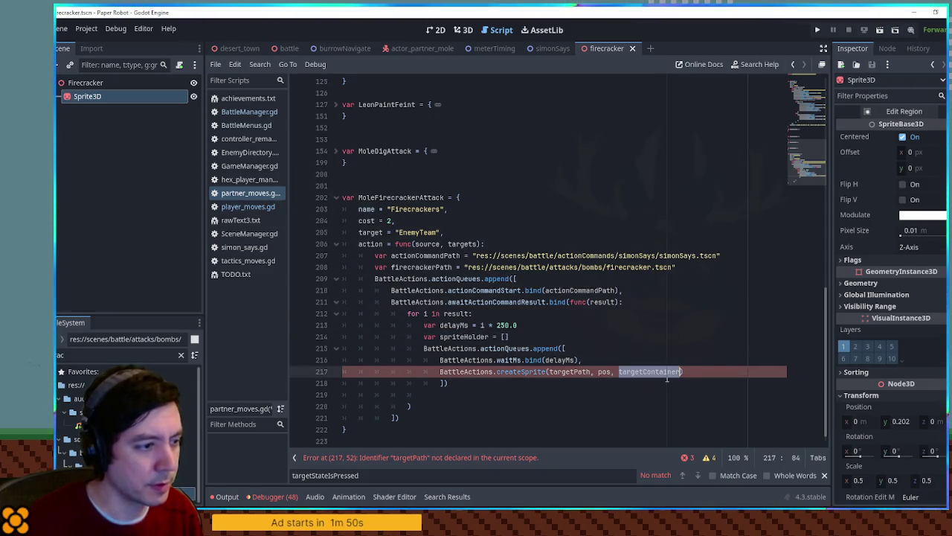
{"action": "key", "text": "ctrl+v"}
Declare var bombStartPos = source.actor.position + Vector3.UP*0.5 below the firecrackerPath line.
{"action": "double_click", "coordinate": [605, 371]}
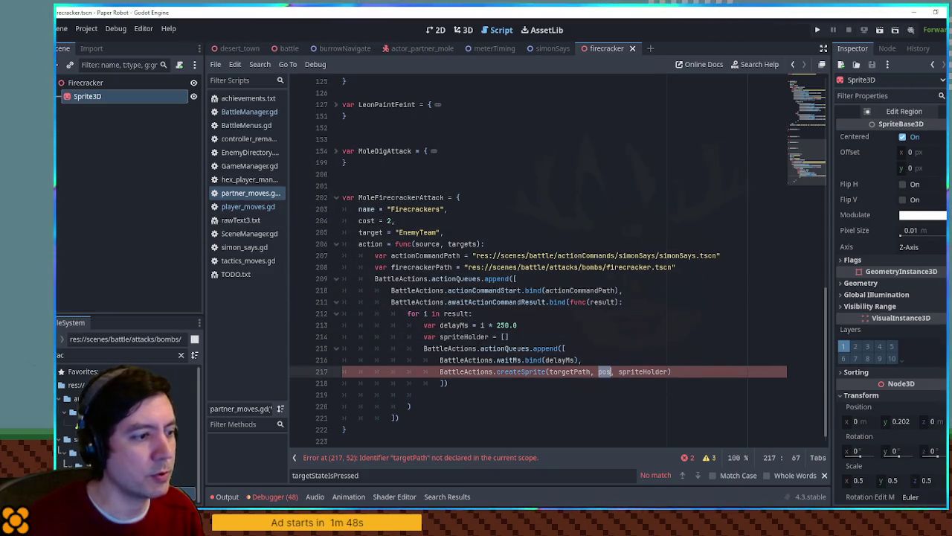
{"action": "left_click", "coordinate": [527, 336]}
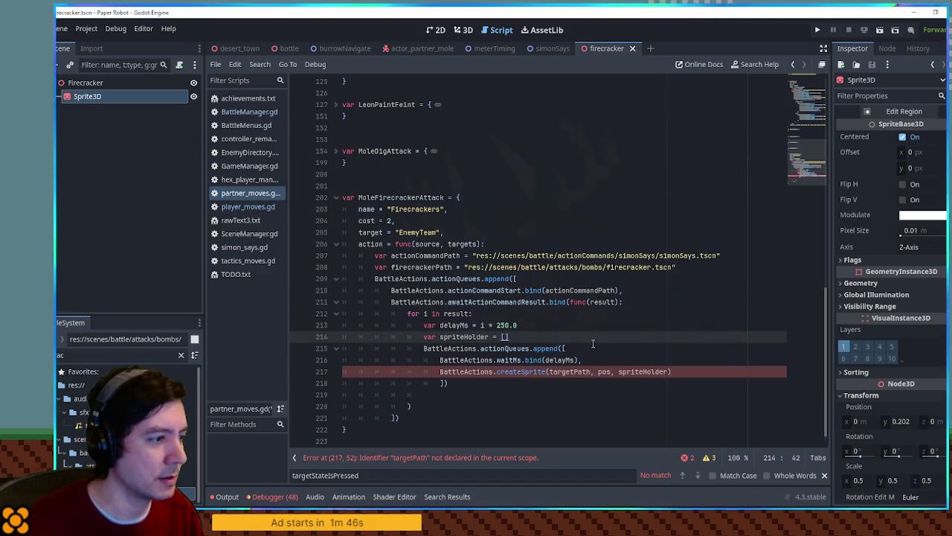
{"action": "left_click", "coordinate": [697, 268]}
{"action": "key", "text": "Return"}
{"action": "type", "text": "var "}
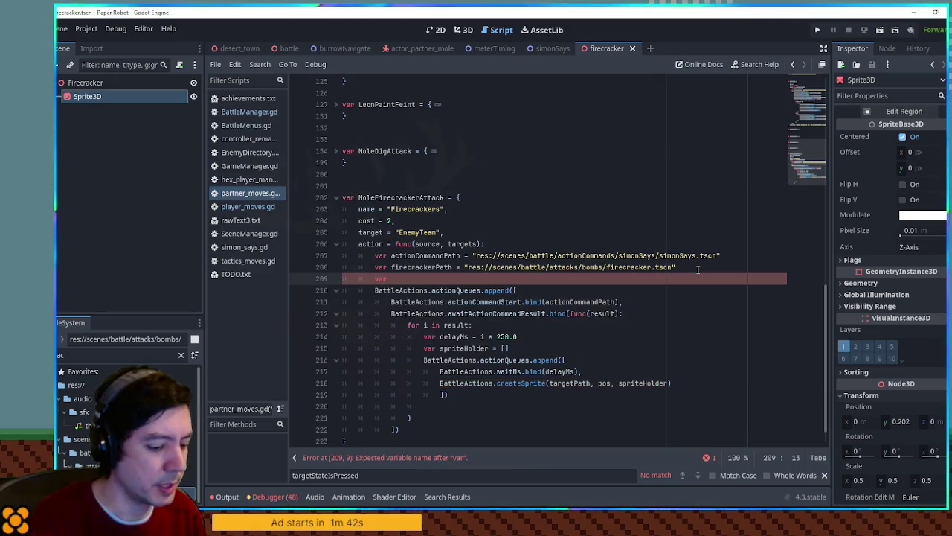
{"action": "type", "text": "bombStartPos = "}
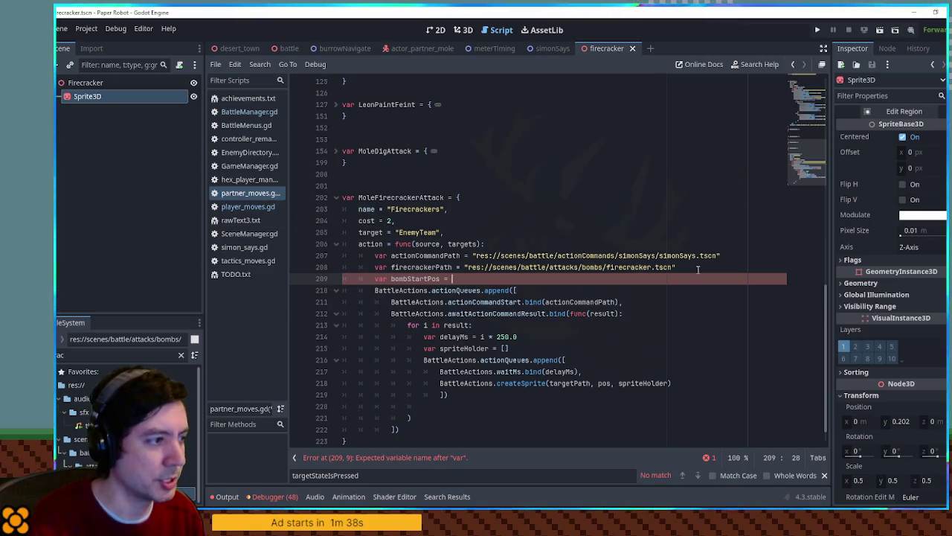
{"action": "type", "text": "source.actor"}
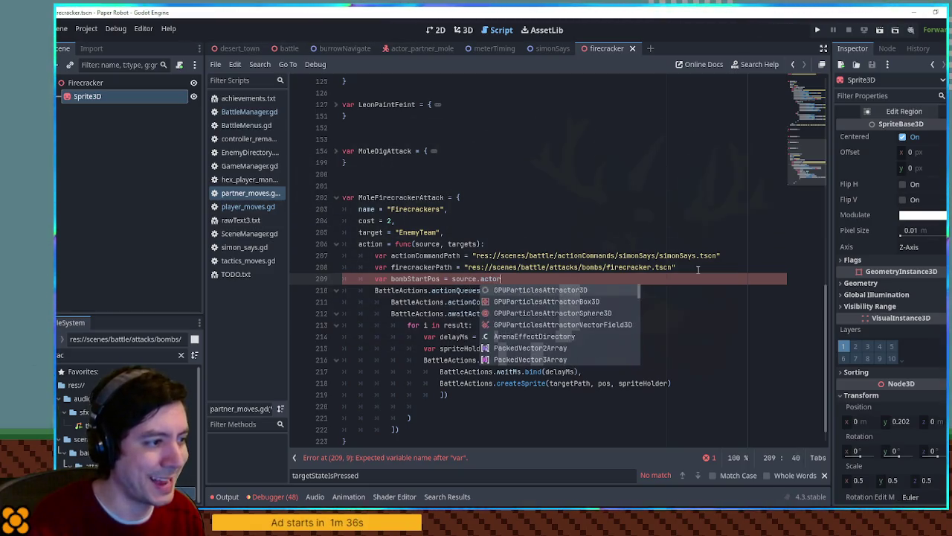
{"action": "type", "text": ".position"}
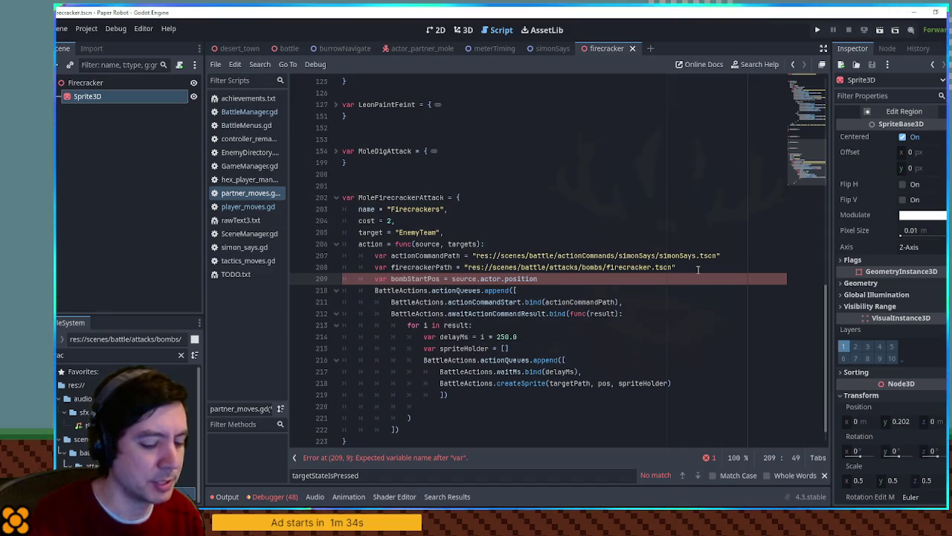
{"action": "type", "text": " + Vector3"}
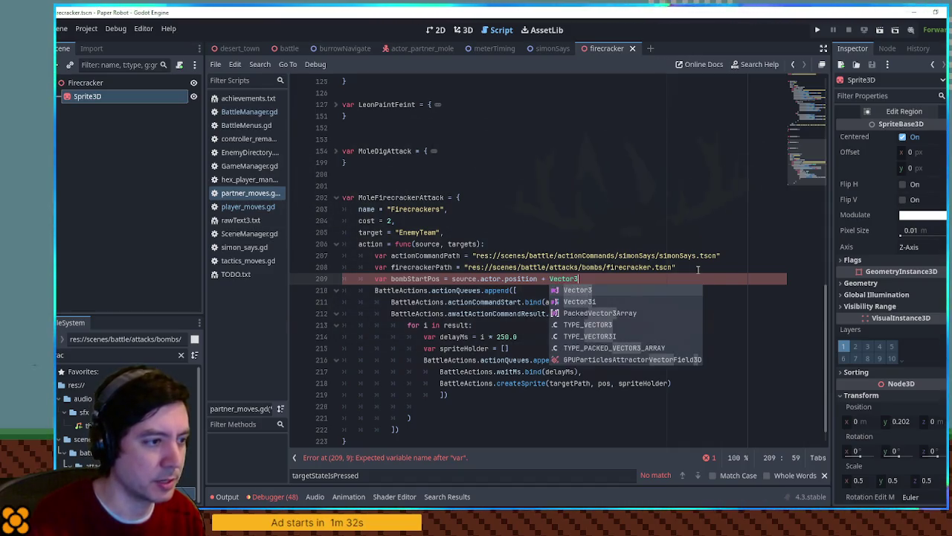
{"action": "type", "text": ".UP*0.5"}
Replace createSprite's pos and targetPath arguments with bombStartPos and firecrackerPath.
{"action": "double_click", "coordinate": [406, 278]}
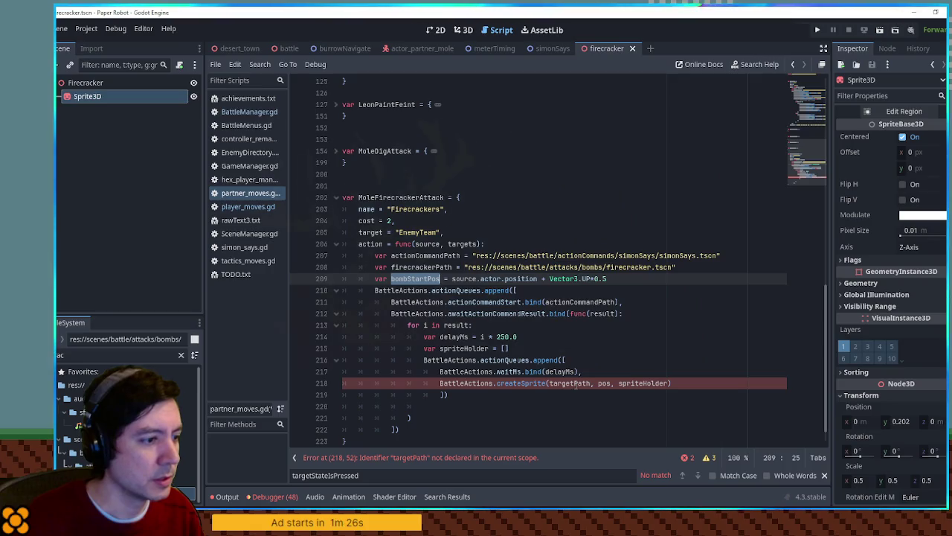
{"action": "double_click", "coordinate": [604, 383]}
{"action": "key", "text": "ctrl+v"}
{"action": "double_click", "coordinate": [421, 266]}
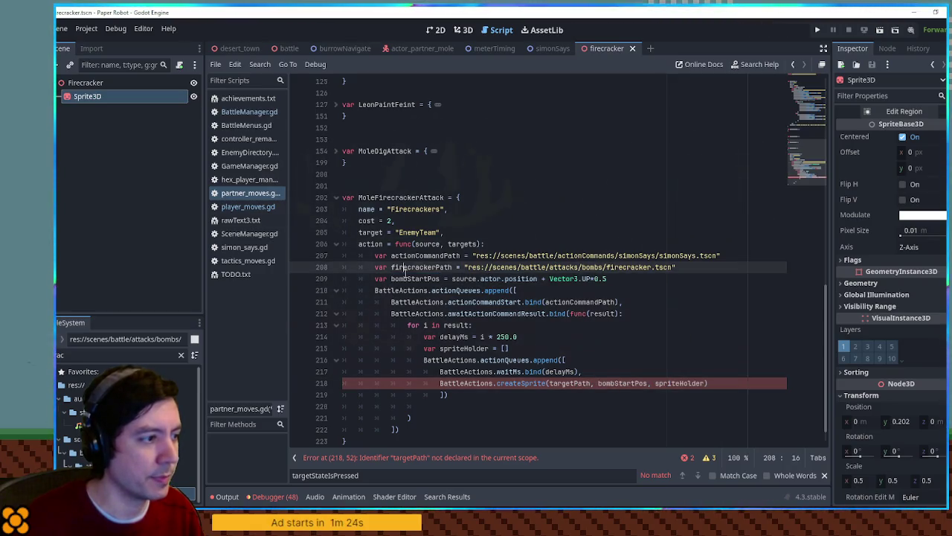
{"action": "key", "text": "ctrl+c"}
{"action": "double_click", "coordinate": [573, 383]}
{"action": "key", "text": "ctrl+v"}
{"action": "left_click", "coordinate": [731, 384]}
{"action": "type", "text": ","}
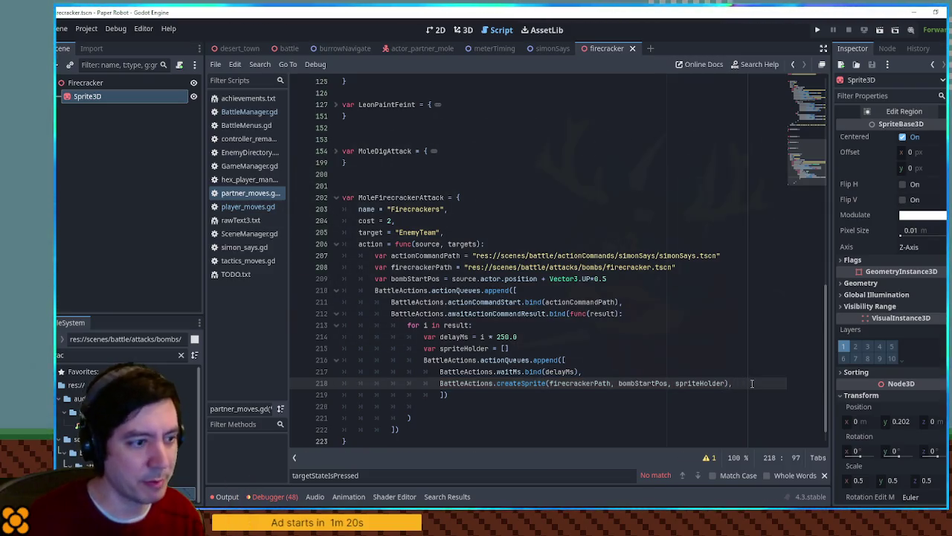
{"action": "left_click", "coordinate": [335, 151]}
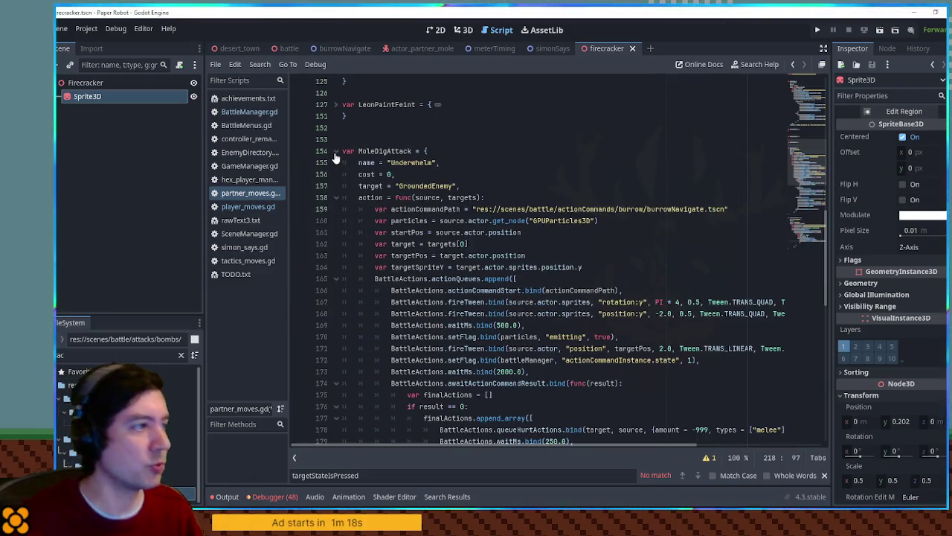
Search for 'tween' and open ch1_moves.gd through the FileSystem filter.
{"action": "left_click", "coordinate": [549, 197]}
{"action": "key", "text": "ctrl+f"}
{"action": "type", "text": "twee"}
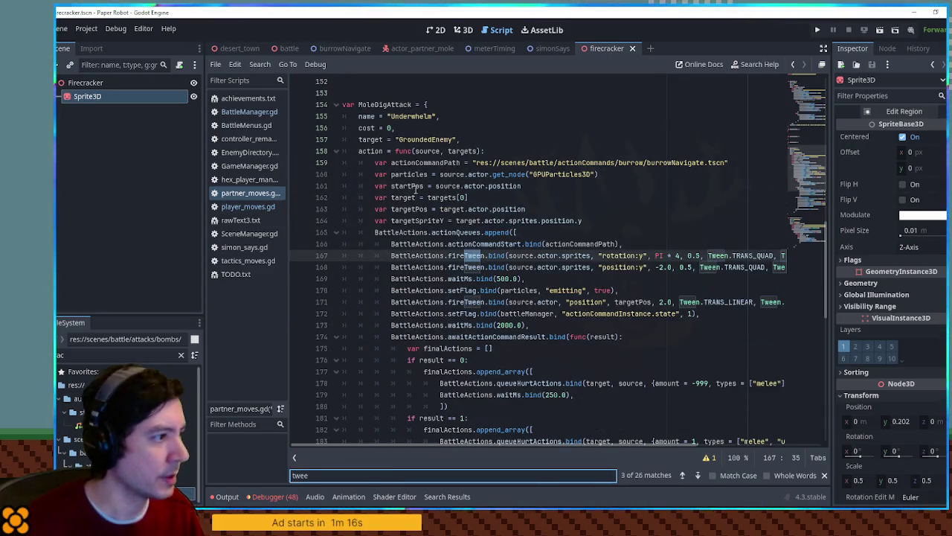
{"action": "left_click", "coordinate": [112, 355]}
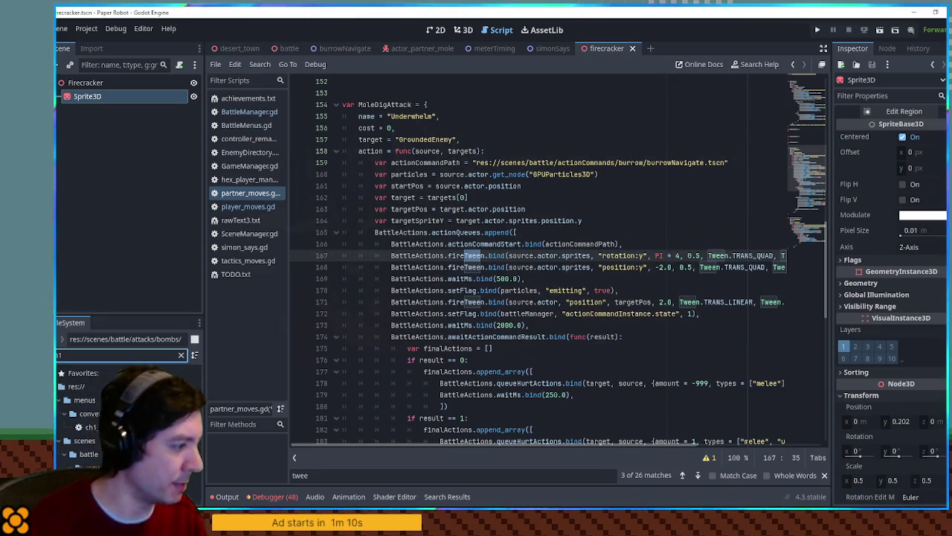
{"action": "key", "text": "Return"}
Copy the Mud Shot fireTween/waitMs lines 21–25 and return to partner_moves.gd's firecracker loop.
{"action": "key", "text": "ctrl+f"}
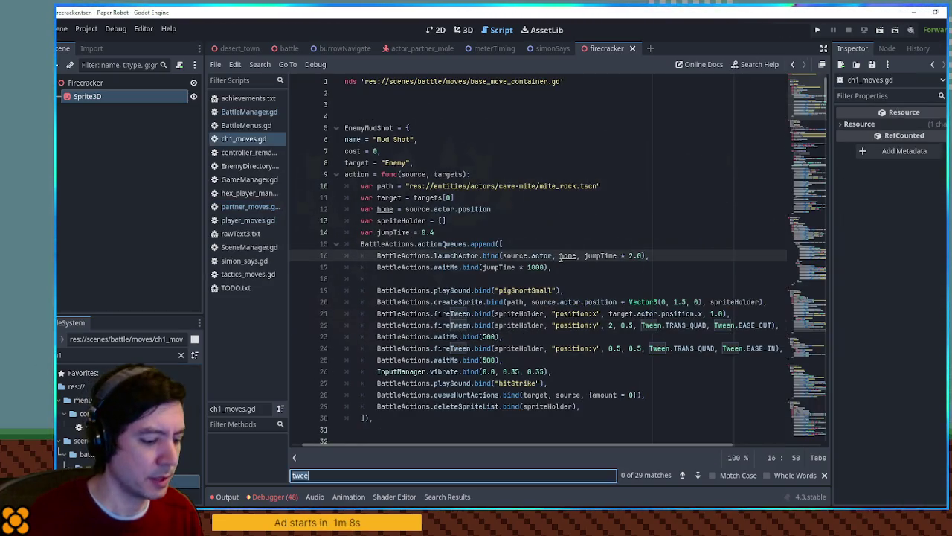
{"action": "type", "text": "tween"}
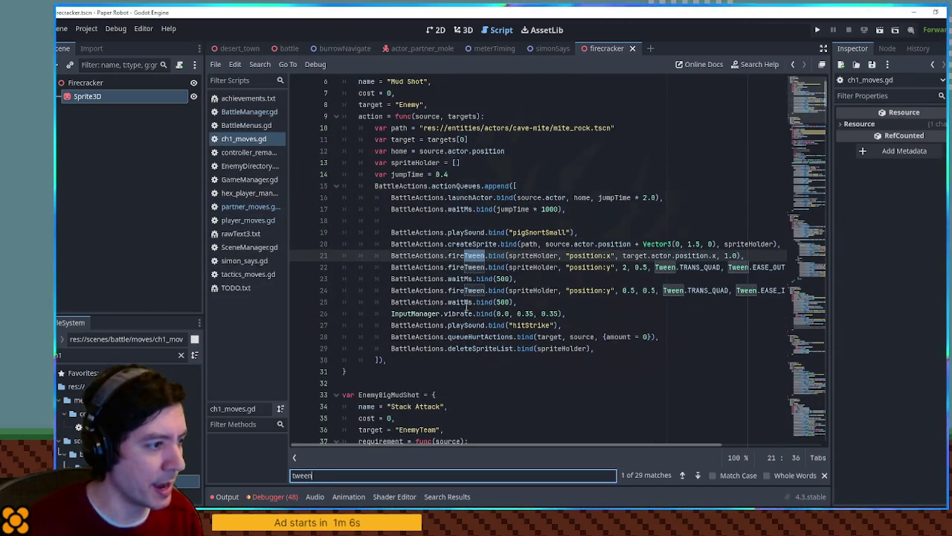
{"action": "mouse_move", "coordinate": [520, 302]}
{"action": "left_mouse_down"}
{"action": "mouse_move", "coordinate": [350, 255]}
{"action": "mouse_move", "coordinate": [392, 255]}
{"action": "left_mouse_up"}
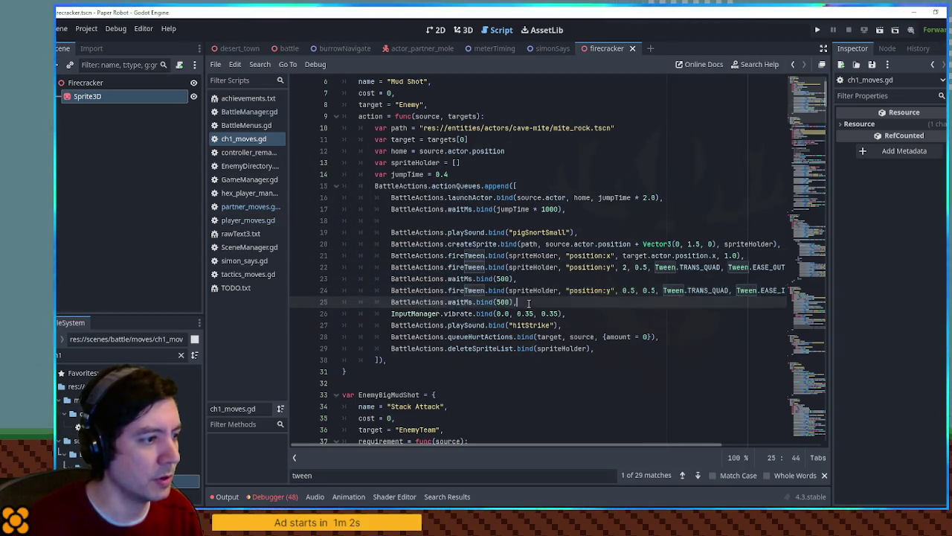
{"action": "left_click", "coordinate": [259, 221]}
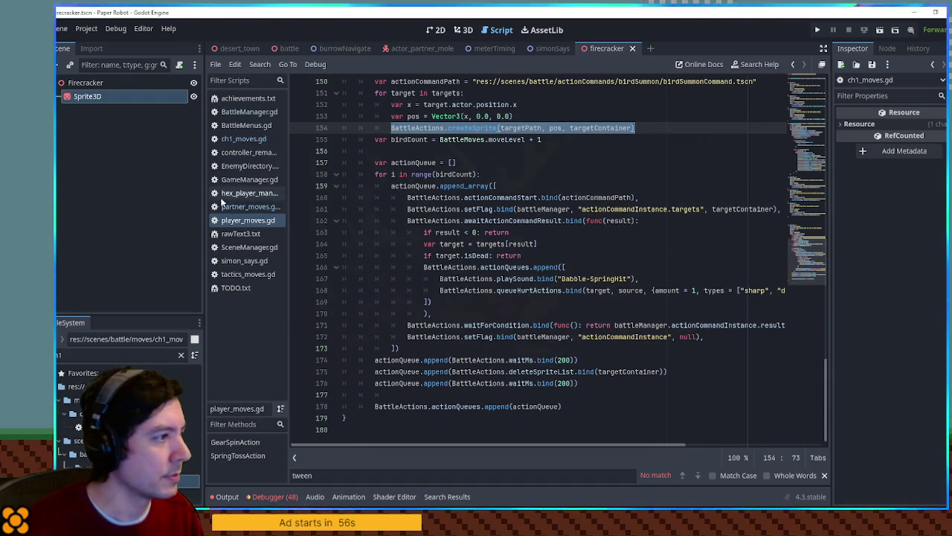
{"action": "left_click", "coordinate": [249, 206]}
{"action": "scroll", "coordinate": [509, 351], "scroll_direction": "down", "scroll_amount": 10}
{"action": "scroll", "coordinate": [509, 351], "scroll_direction": "down", "scroll_amount": 2}
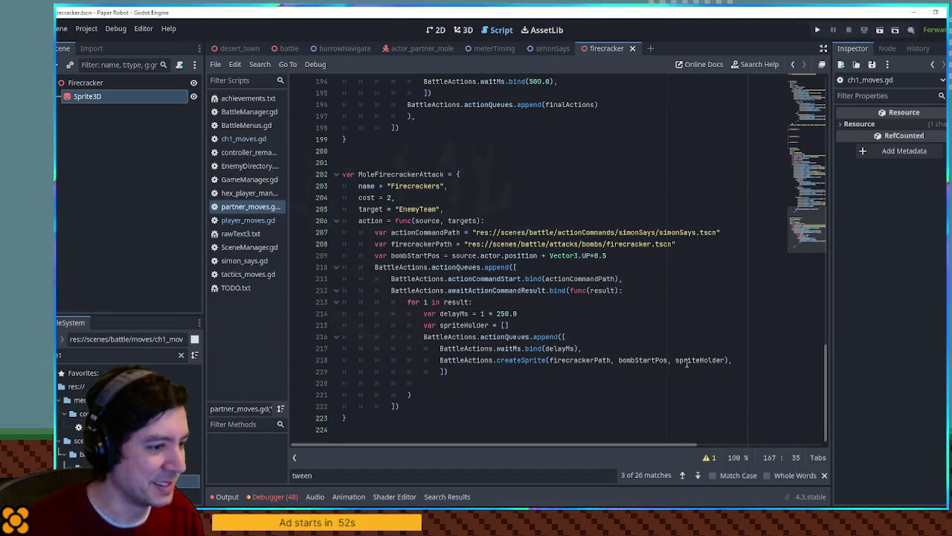
Paste the position:x and position:y tween lines after createSprite and indent them into the loop.
{"action": "left_click", "coordinate": [743, 359]}
{"action": "key", "text": "Return"}
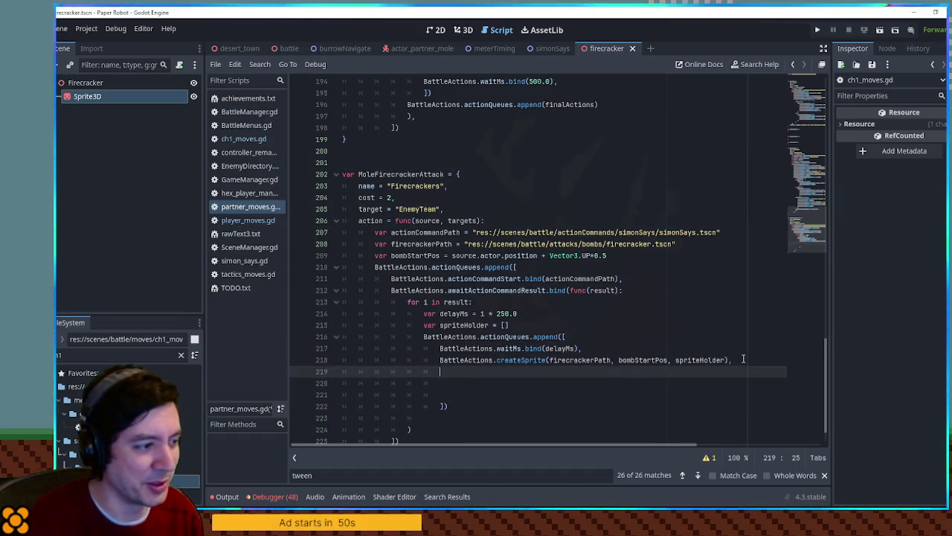
{"action": "key", "text": "ctrl+v"}
{"action": "left_click", "coordinate": [420, 382], "text": "shift"}
{"action": "key", "text": "Tab"}
{"action": "key", "text": "Tab"}
{"action": "key", "text": "Tab"}
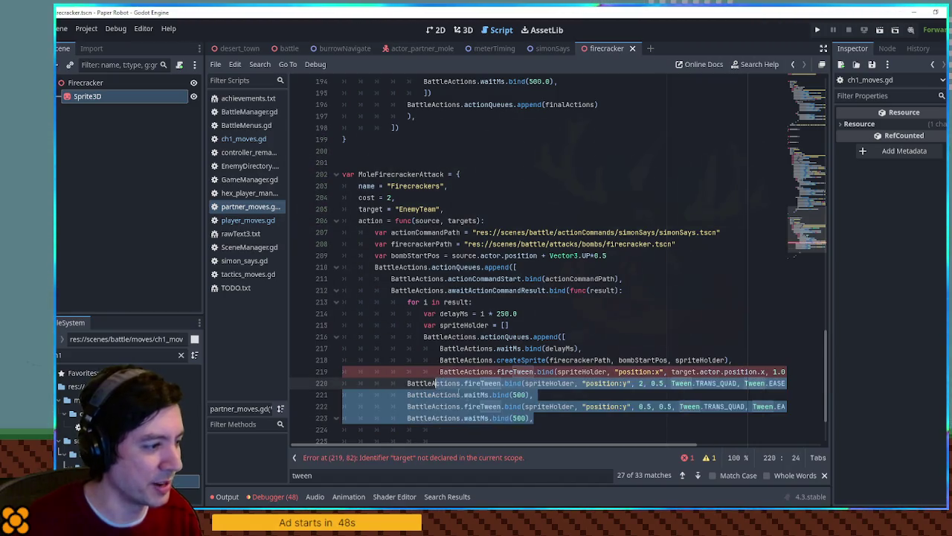
{"action": "mouse_move", "coordinate": [440, 439]}
{"action": "left_mouse_down"}
{"action": "mouse_move", "coordinate": [640, 444]}
{"action": "mouse_move", "coordinate": [567, 444]}
{"action": "mouse_move", "coordinate": [578, 439]}
{"action": "left_mouse_up"}
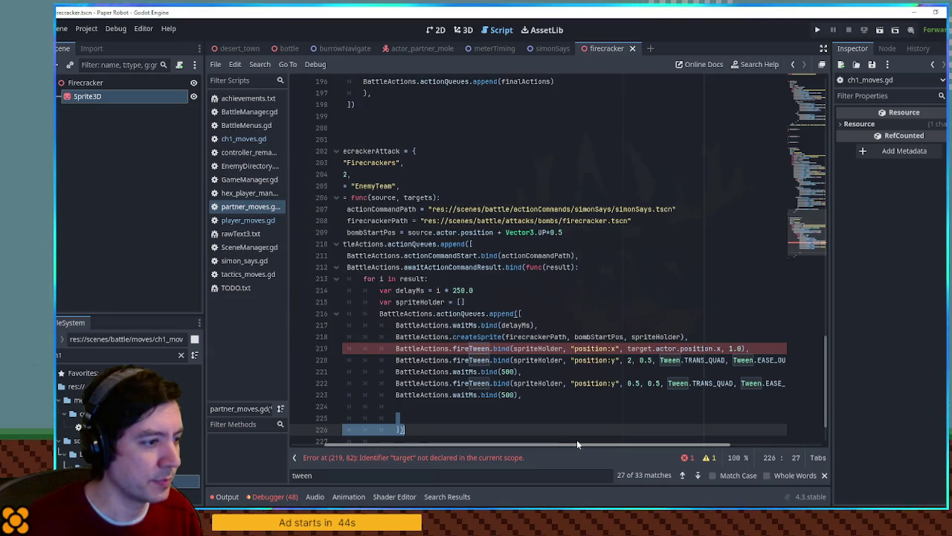
{"action": "double_click", "coordinate": [609, 348]}
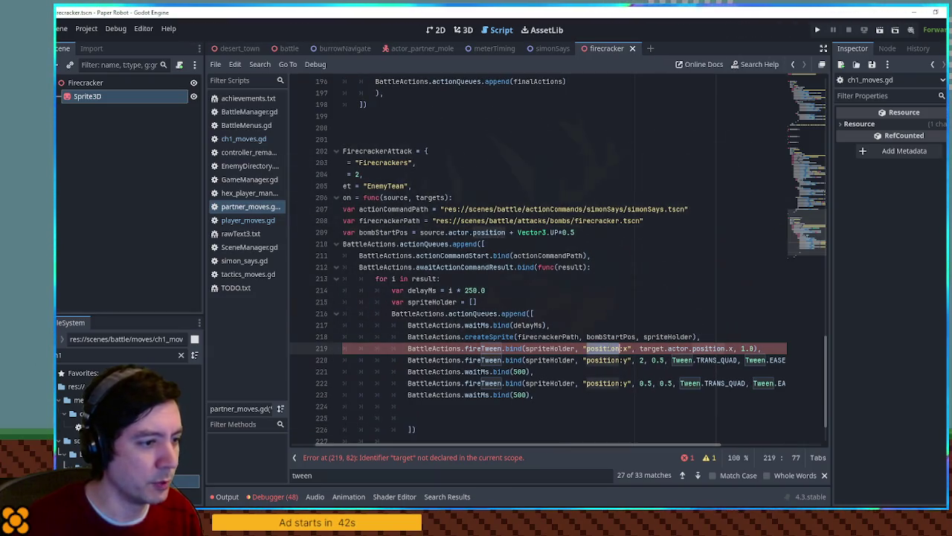
{"action": "left_click", "coordinate": [640, 348]}
Declare var targetPosition below the spriteHolder line and select the EnemyTeam target value.
{"action": "left_click", "coordinate": [538, 302]}
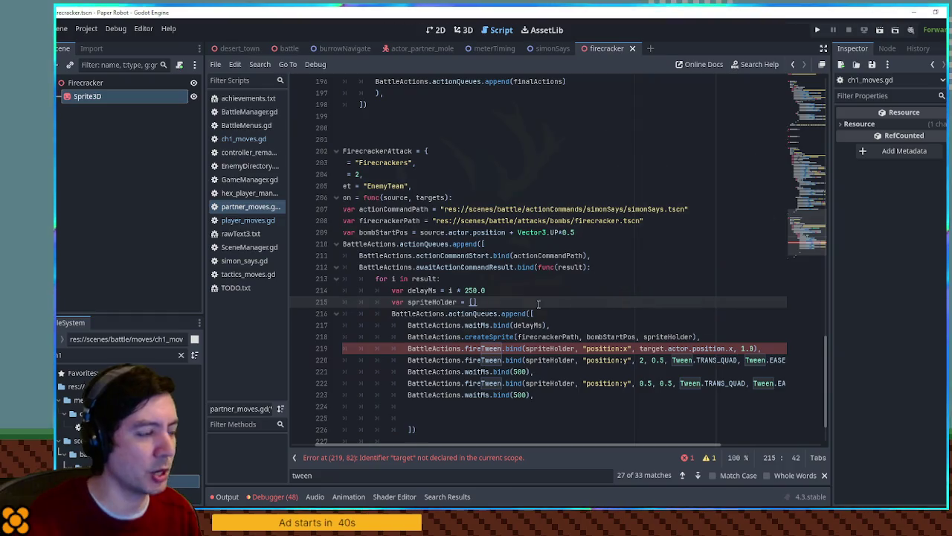
{"action": "key", "text": "Return"}
{"action": "type", "text": "var targetPosition"}
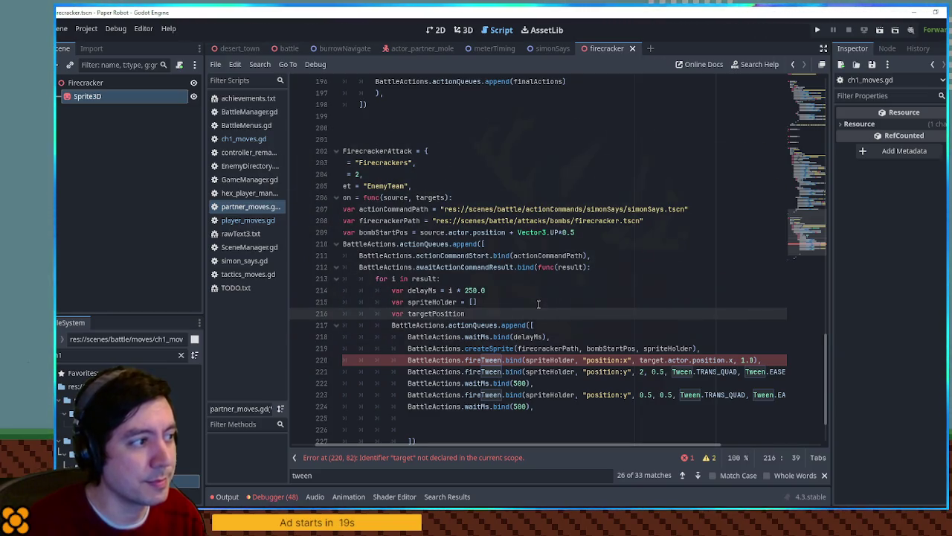
{"action": "double_click", "coordinate": [385, 186]}
{"action": "type", "text": "rget dire"}
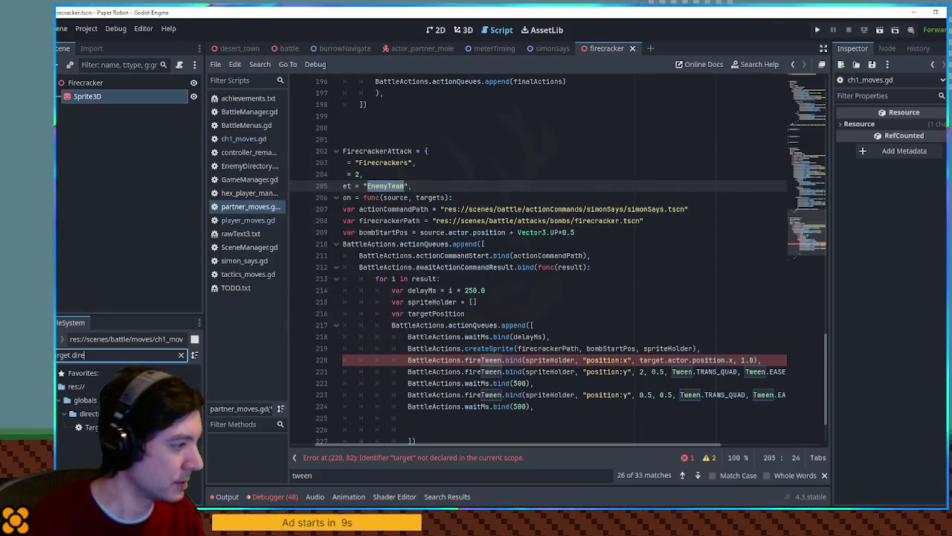
Copy AllGroundedEnemies from TargetDirectory.gd and paste it over EnemyTeam on line 205.
{"action": "double_click", "coordinate": [82, 427]}
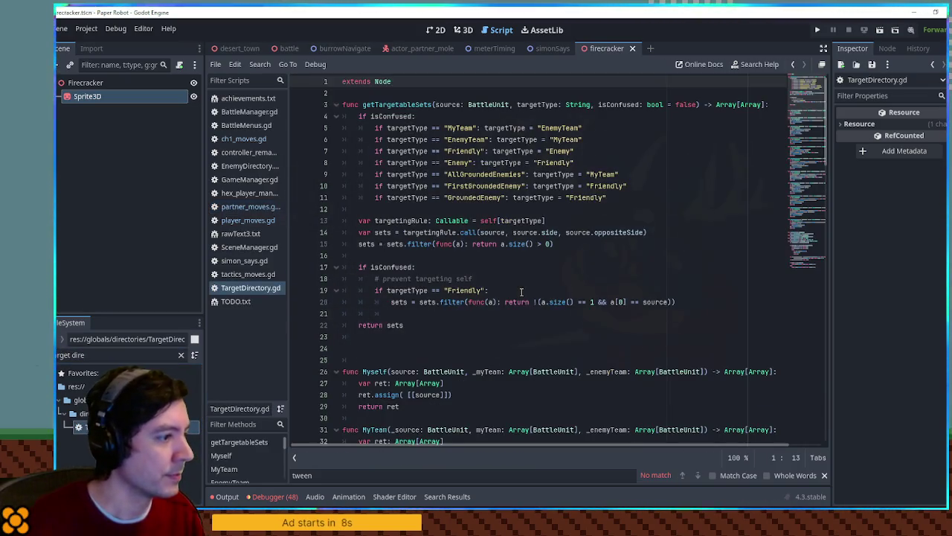
{"action": "double_click", "coordinate": [480, 175]}
{"action": "key", "text": "ctrl+c"}
{"action": "left_click", "coordinate": [245, 206]}
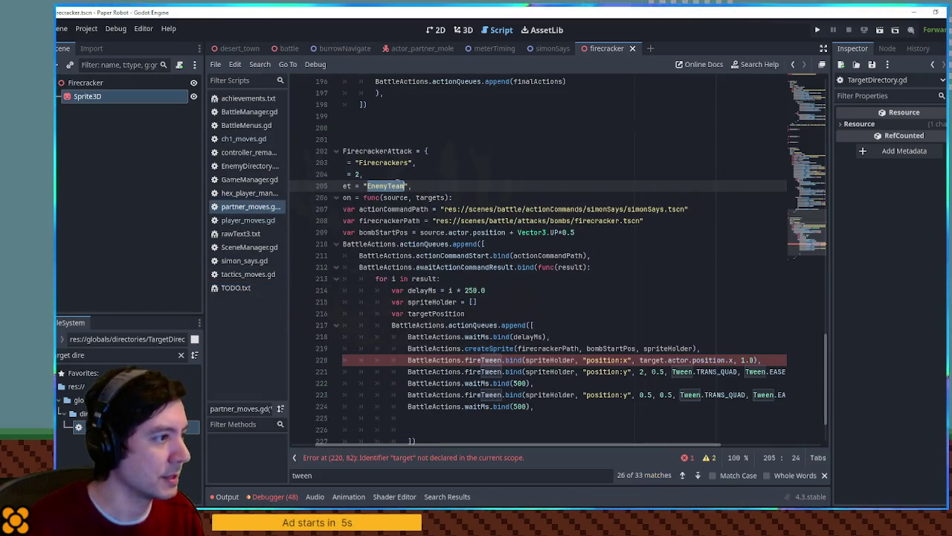
{"action": "double_click", "coordinate": [387, 186]}
{"action": "key", "text": "ctrl+v"}
{"action": "scroll", "coordinate": [542, 319], "scroll_direction": "down", "scroll_amount": 2}
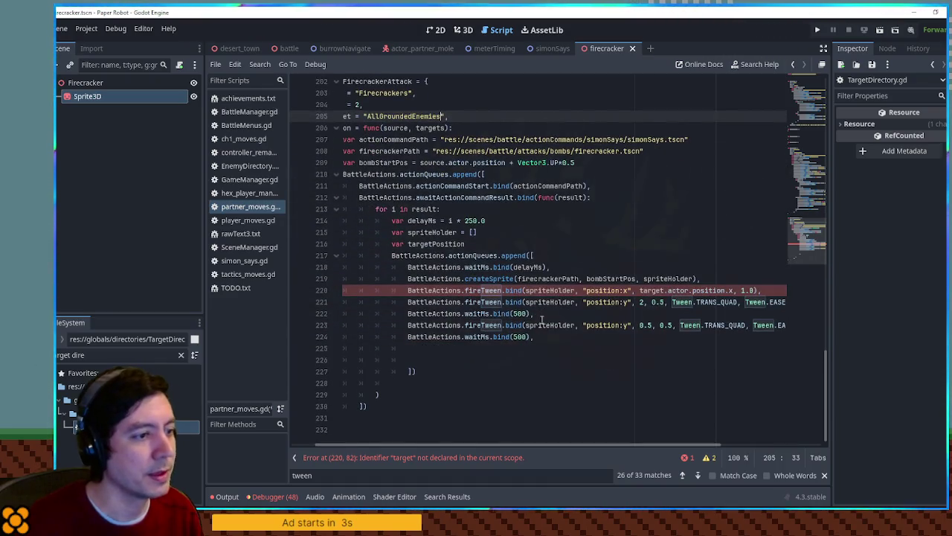
Select the target.actor.position.x expression on line 220.
{"action": "left_click_drag", "start_coordinate": [640, 291], "coordinate": [737, 291]}
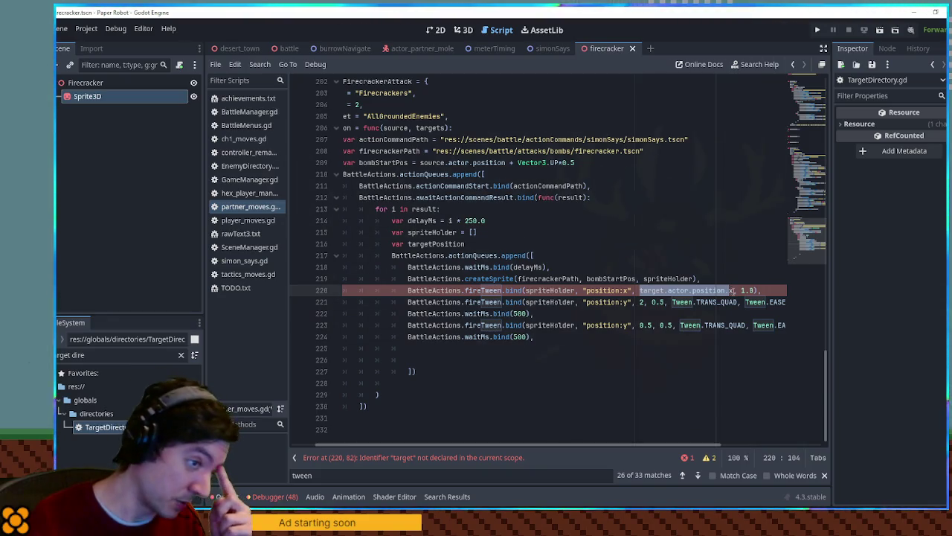
{"action": "left_click", "coordinate": [733, 291]}
{"action": "left_click_drag", "start_coordinate": [640, 291], "coordinate": [734, 291]}
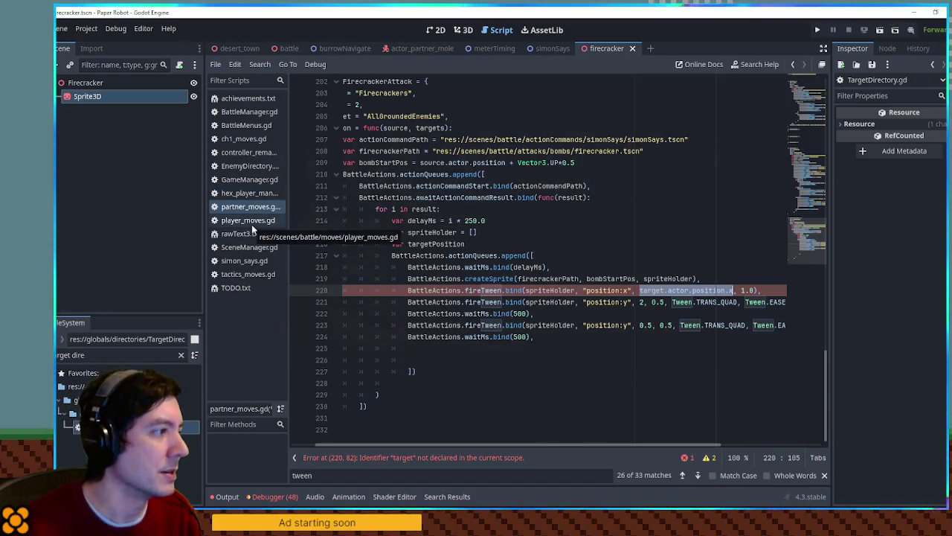
Open BattleManager.gd, find addAndInitializeUnit and search for uses of initializeUnits.
{"action": "left_click", "coordinate": [249, 112]}
{"action": "left_click", "coordinate": [602, 223]}
{"action": "key", "text": "ctrl+f"}
{"action": "type", "text": "add"}
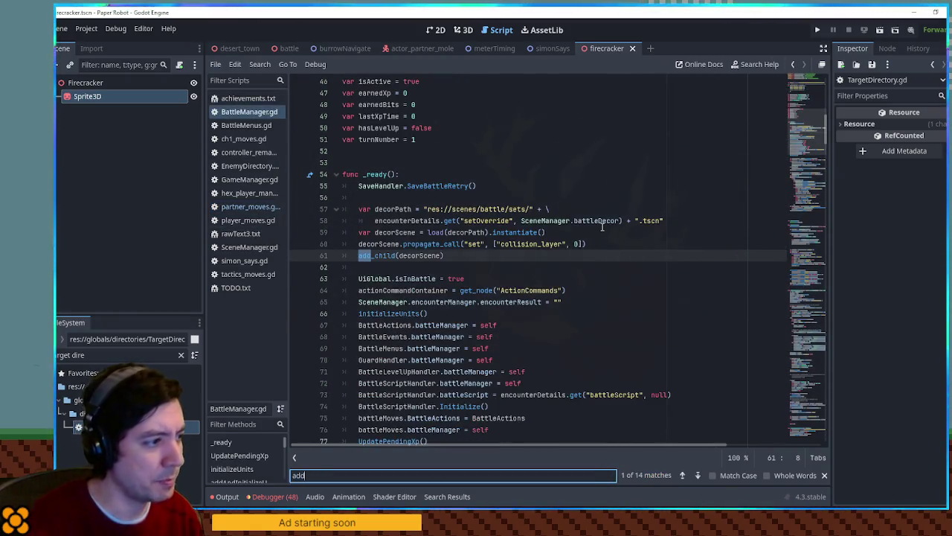
{"action": "type", "text": "and"}
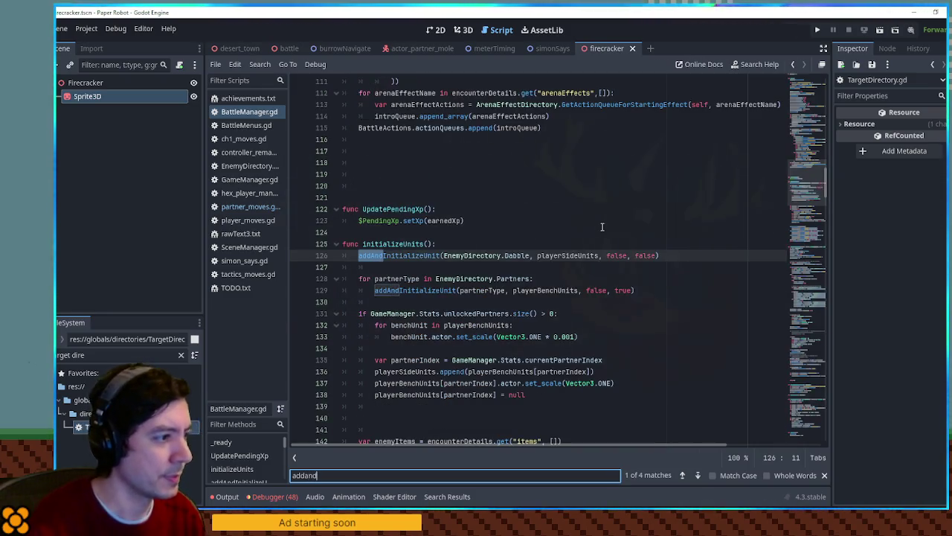
{"action": "left_click", "coordinate": [372, 244]}
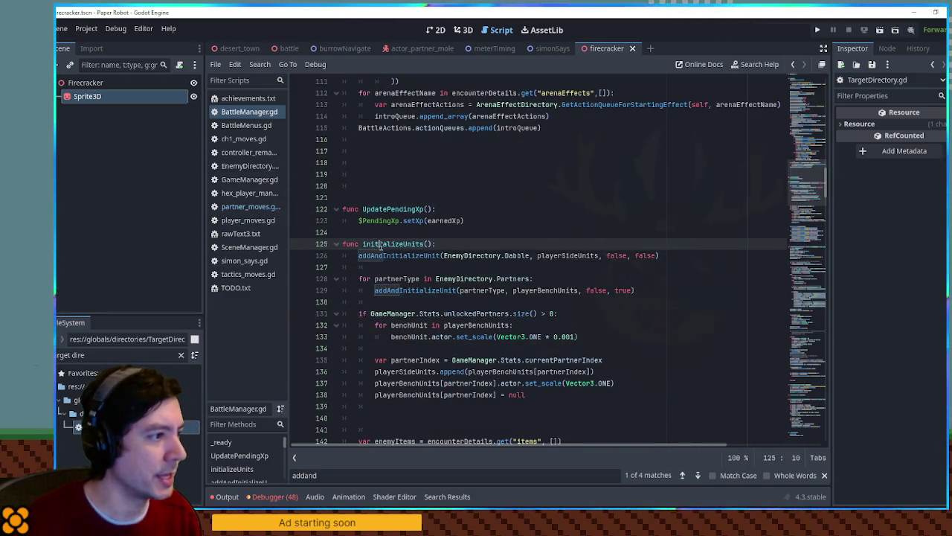
{"action": "double_click", "coordinate": [392, 245]}
{"action": "key", "text": "ctrl+f"}
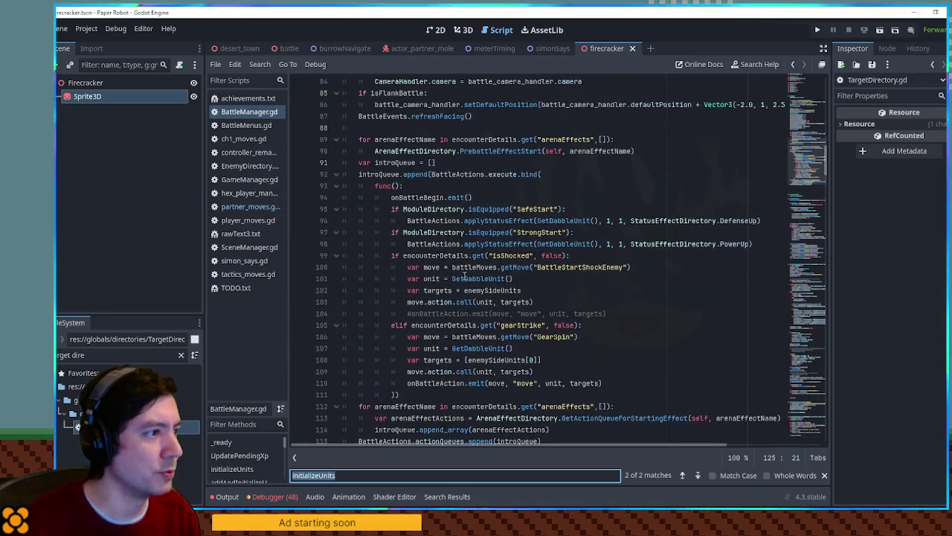
Jump to initializeUnits and highlight the setUnitPositions calls for the Left, Right and Rear hotspots.
{"action": "scroll", "coordinate": [455, 276], "scroll_direction": "up", "scroll_amount": 5}
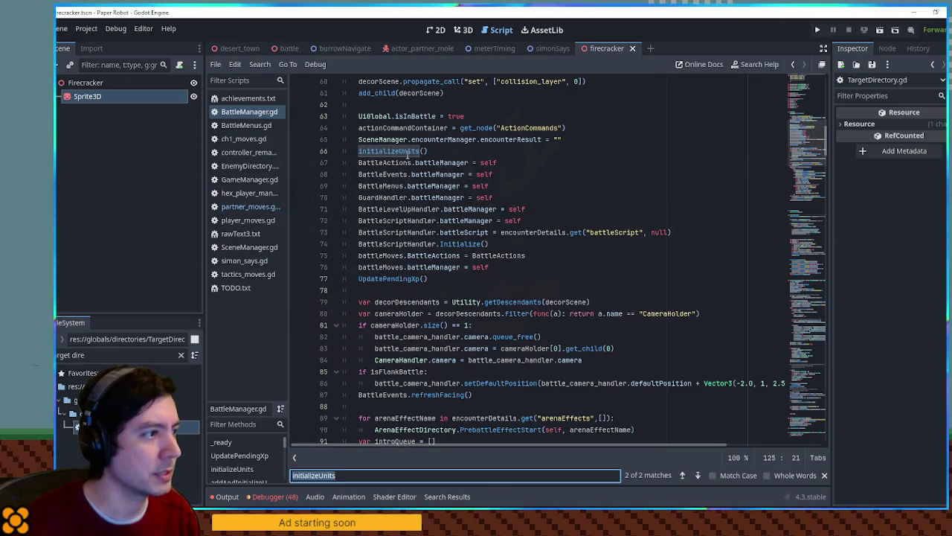
{"action": "left_click", "coordinate": [405, 152]}
{"action": "left_click", "coordinate": [405, 152], "text": "ctrl"}
{"action": "scroll", "coordinate": [394, 268], "scroll_direction": "down", "scroll_amount": 10}
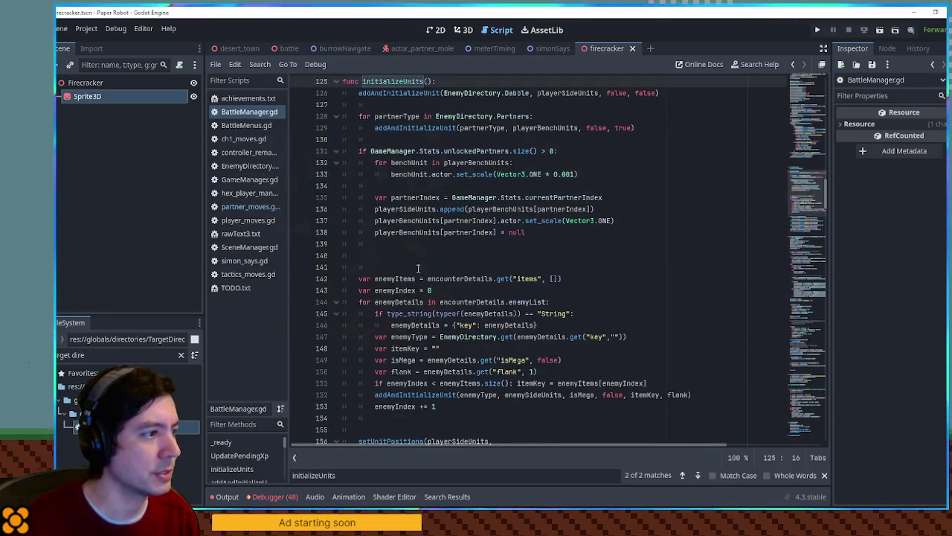
{"action": "double_click", "coordinate": [382, 233]}
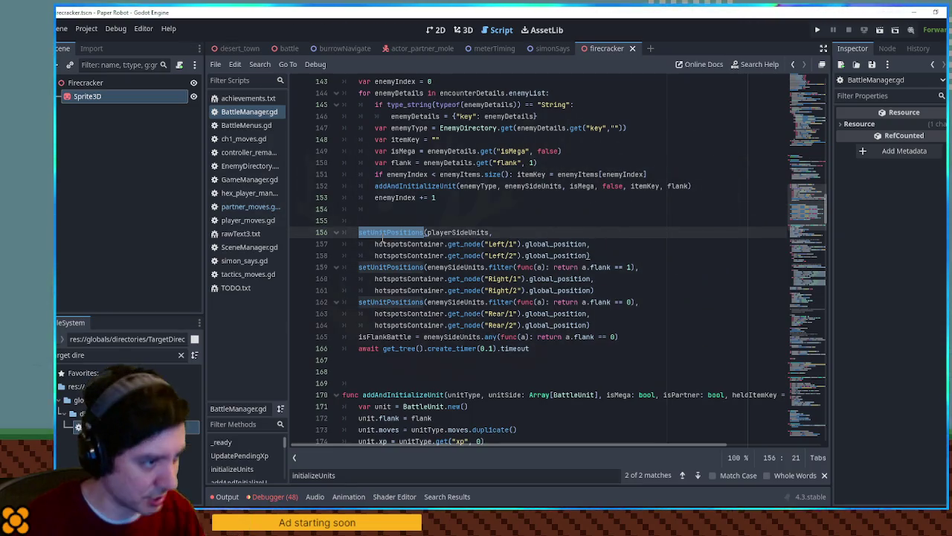
{"action": "mouse_move", "coordinate": [604, 327]}
{"action": "left_mouse_down"}
{"action": "mouse_move", "coordinate": [416, 314]}
{"action": "mouse_move", "coordinate": [355, 233]}
{"action": "left_mouse_up"}
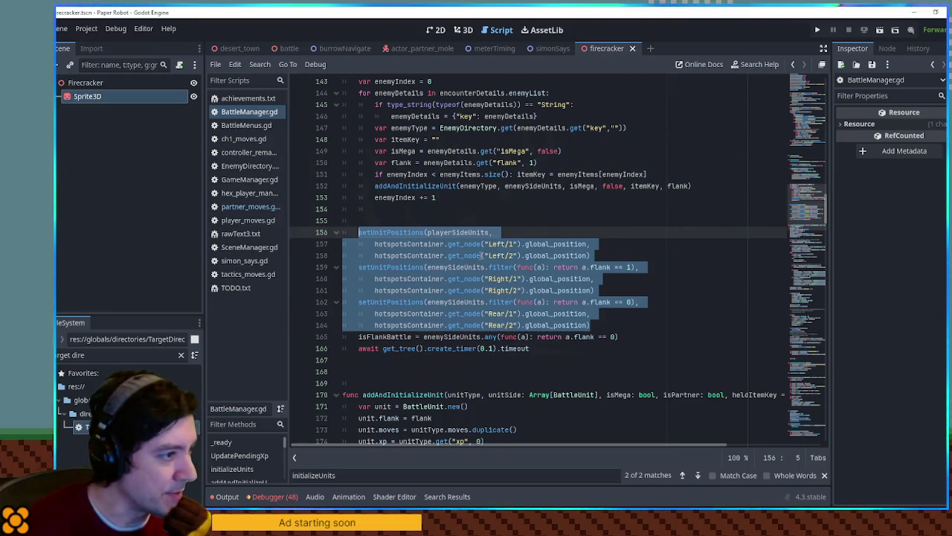
{"action": "left_click", "coordinate": [501, 243]}
{"action": "double_click", "coordinate": [501, 243]}
{"action": "key", "text": "shift+Right"}
{"action": "key", "text": "shift+Right"}
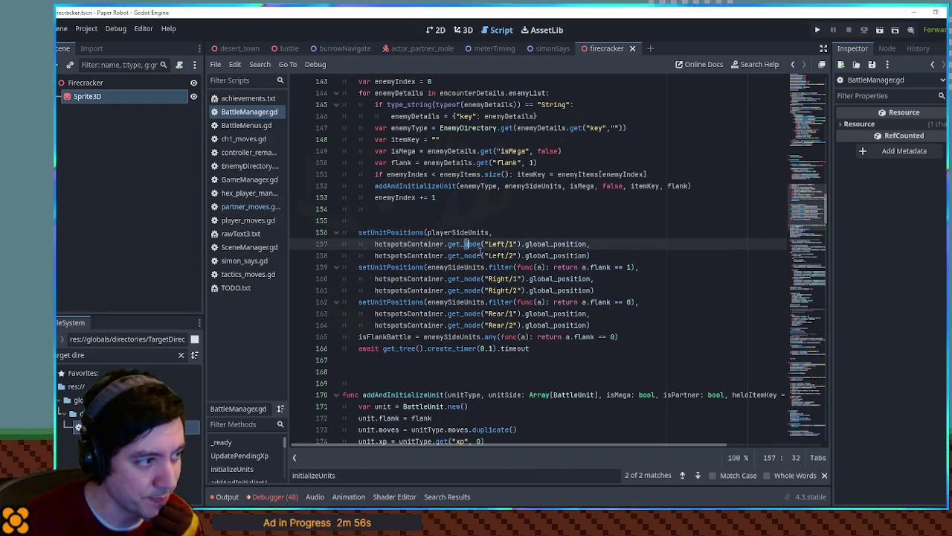
{"action": "left_click", "coordinate": [397, 279]}
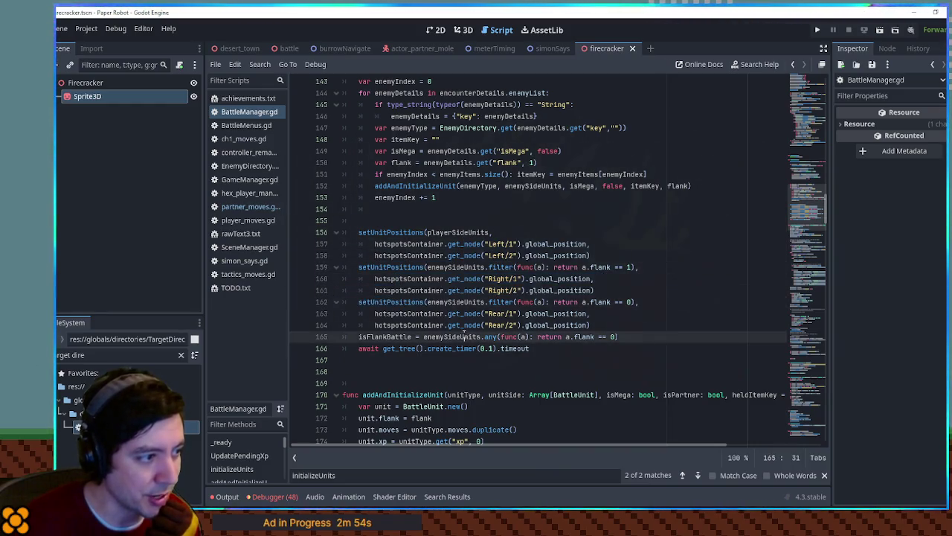
Try x positions of 0.5 m and then 5 m for Right hotspot 1.
{"action": "left_click_drag", "start_coordinate": [403, 302], "coordinate": [431, 313]}
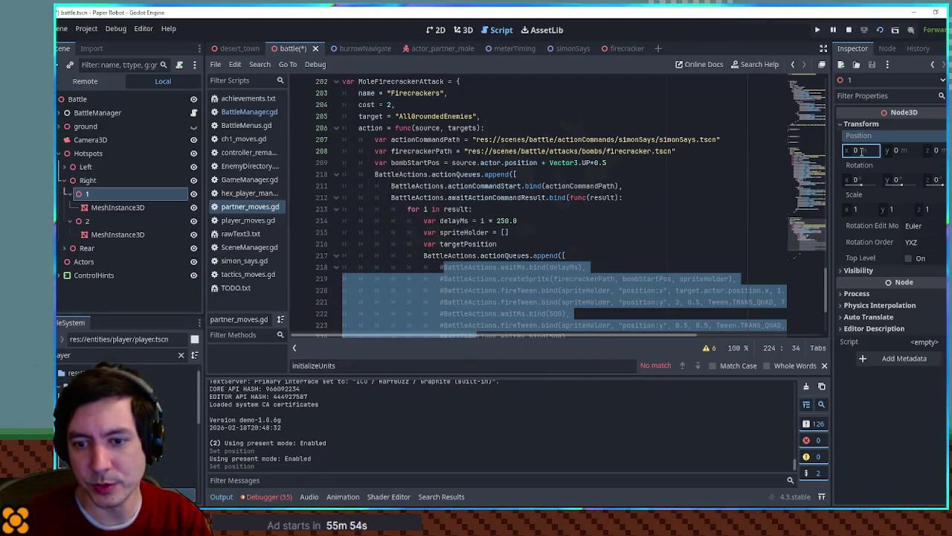
{"action": "type", "text": "0.5"}
{"action": "key", "text": "Return"}
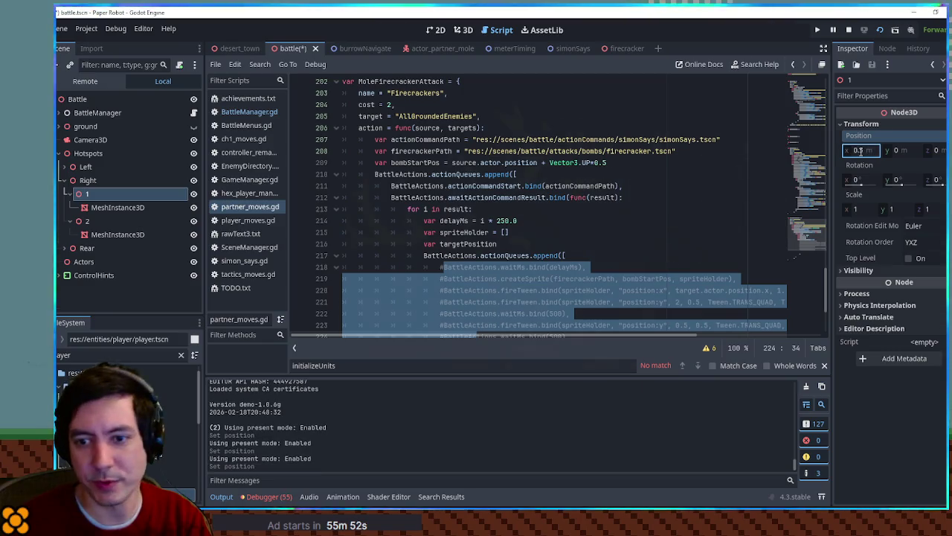
{"action": "double_click", "coordinate": [861, 152]}
{"action": "type", "text": "5"}
{"action": "key", "text": "Return"}
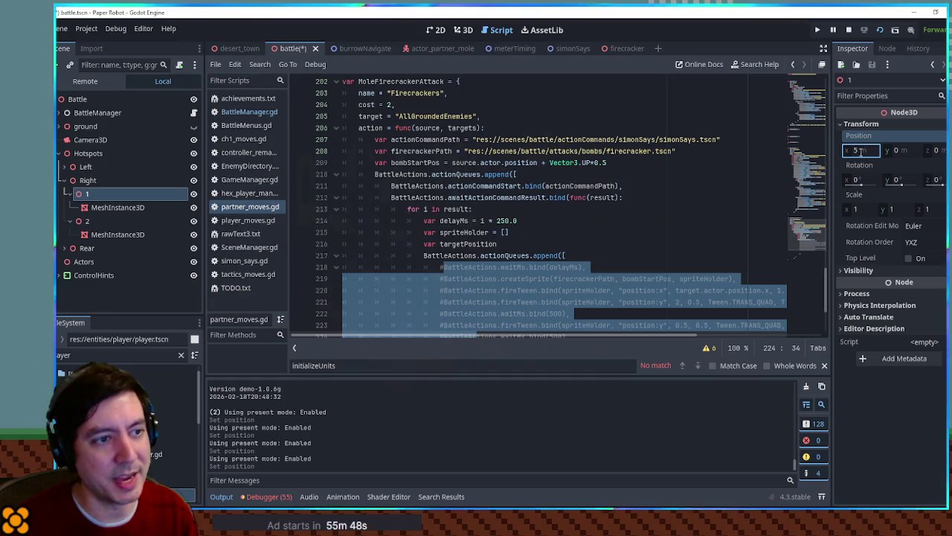
Undo the hotspot position changes and stop the running game with F8.
{"action": "key", "text": "ctrl+z"}
{"action": "key", "text": "ctrl+z"}
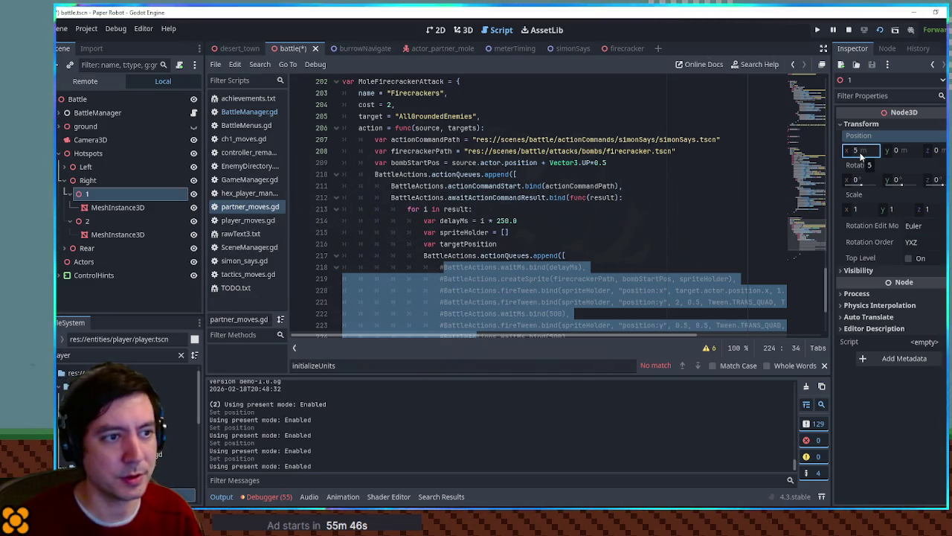
{"action": "key", "text": "ctrl+z"}
{"action": "key", "text": "ctrl+z"}
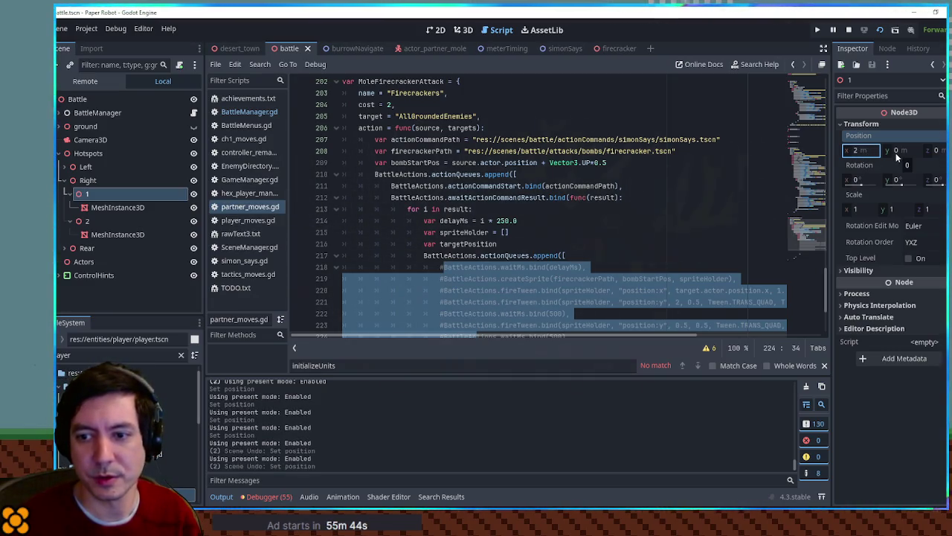
{"action": "key", "text": "F8"}
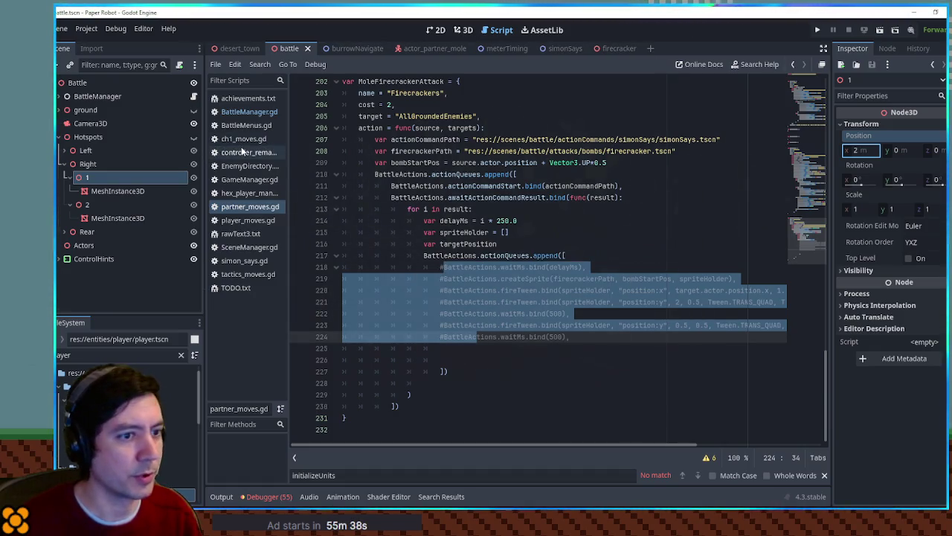
{"action": "left_click", "coordinate": [598, 255]}
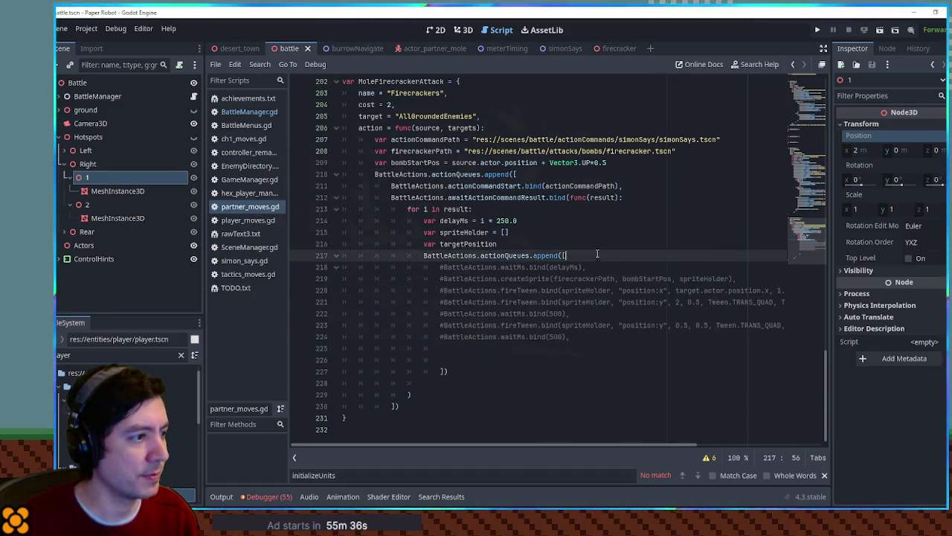
Add var xRange = [0.5, 5.0] above the targetPosition declaration.
{"action": "left_click", "coordinate": [568, 239]}
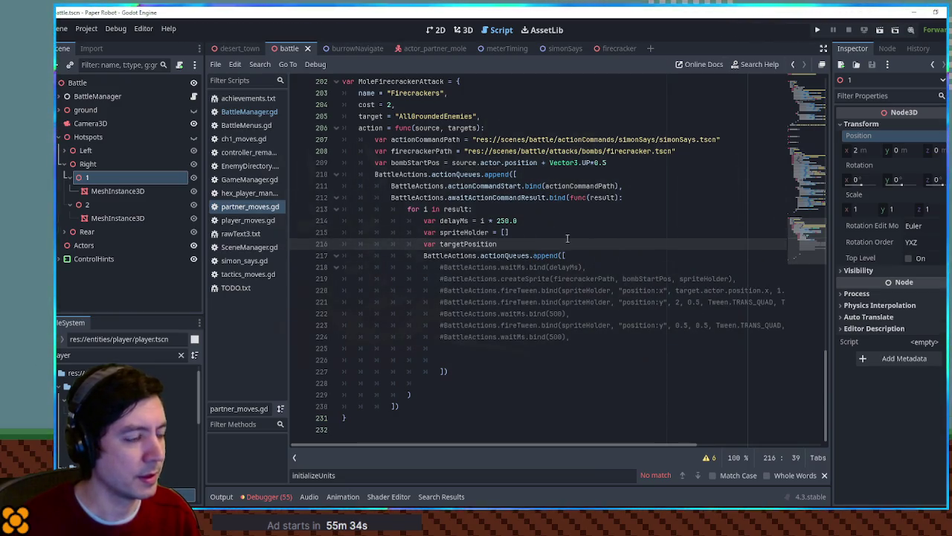
{"action": "key", "text": "Up"}
{"action": "key", "text": "End"}
{"action": "key", "text": "Return"}
{"action": "type", "text": "var xRange = "}
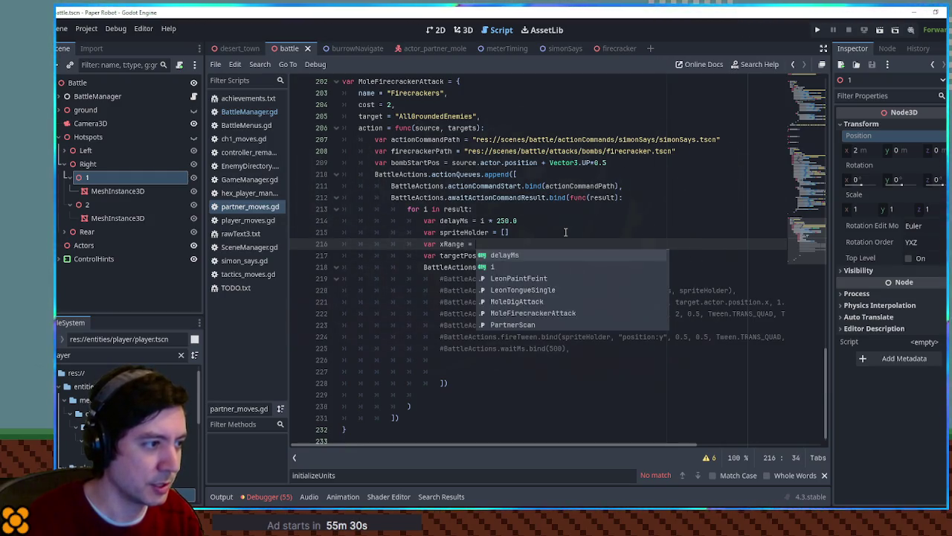
{"action": "type", "text": "[0.5, 5.0"}
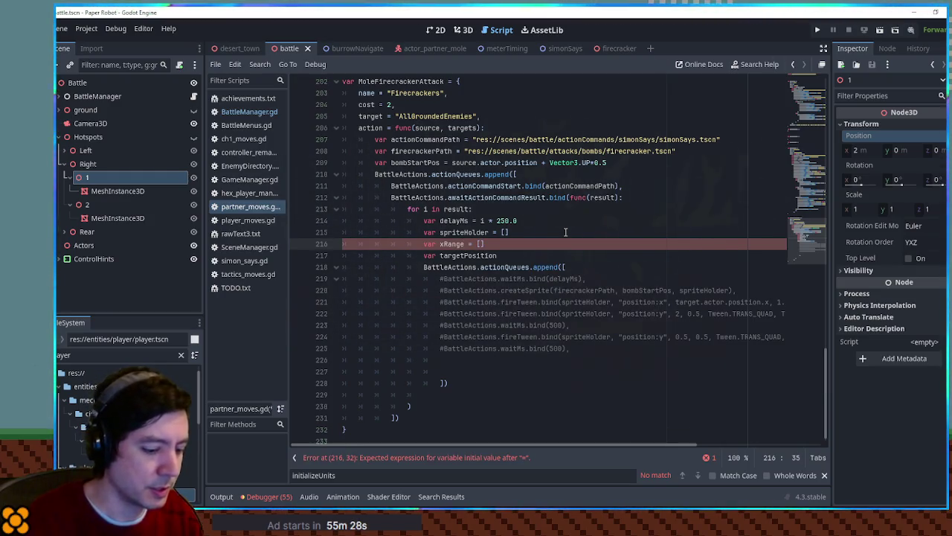
{"action": "type", "text": "]"}
Add 'if targets[0].side == battleManager.playerSideUnits: xRange = [-1, -3]'.
{"action": "key", "text": "Return"}
{"action": "type", "text": "if "}
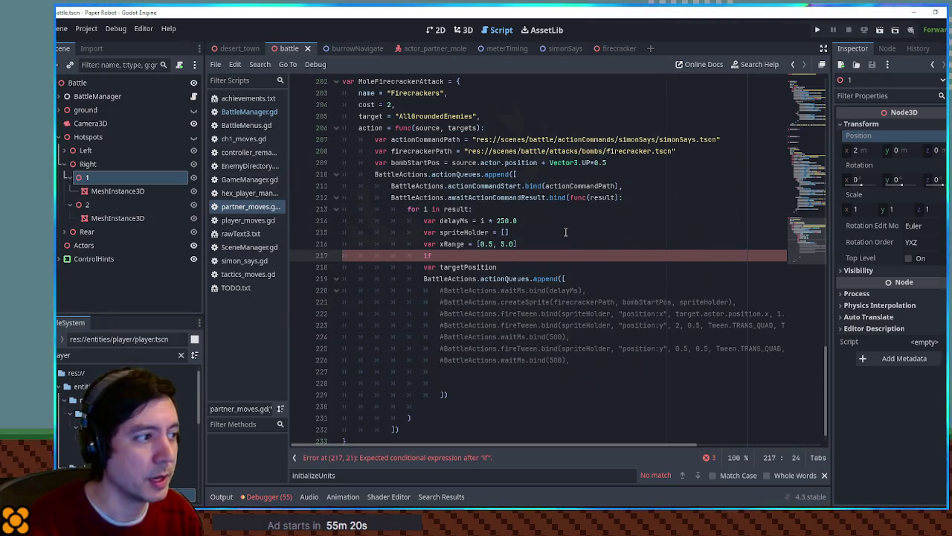
{"action": "type", "text": "targe"}
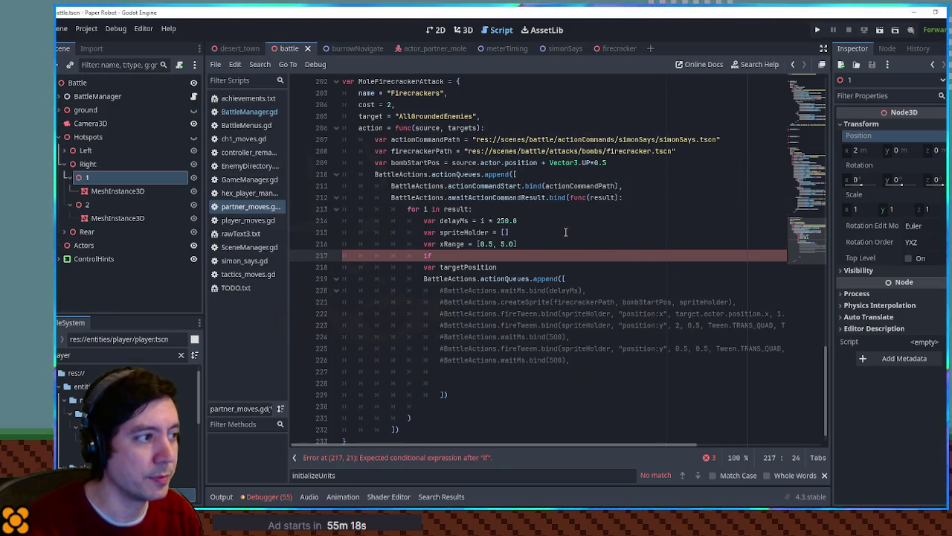
{"action": "type", "text": "ts"}
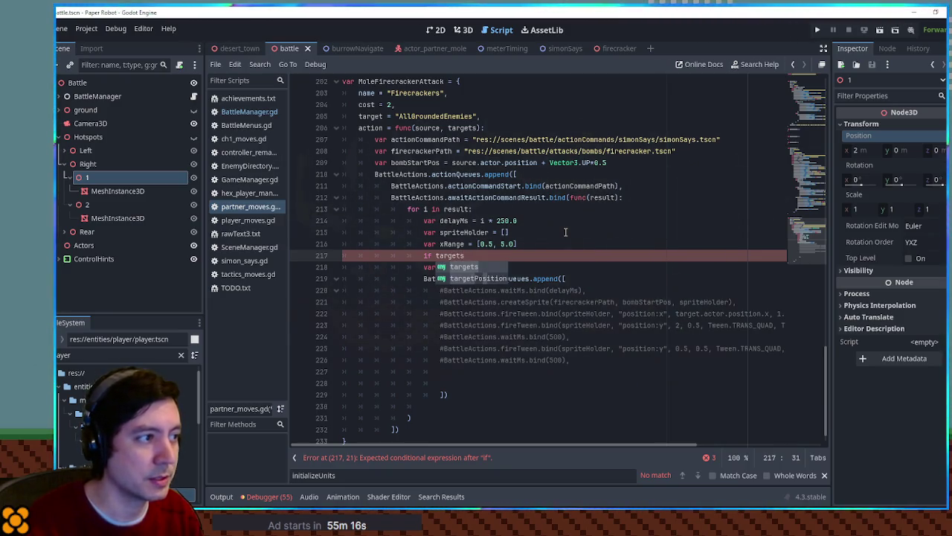
{"action": "key", "text": "ctrl+BackSpace"}
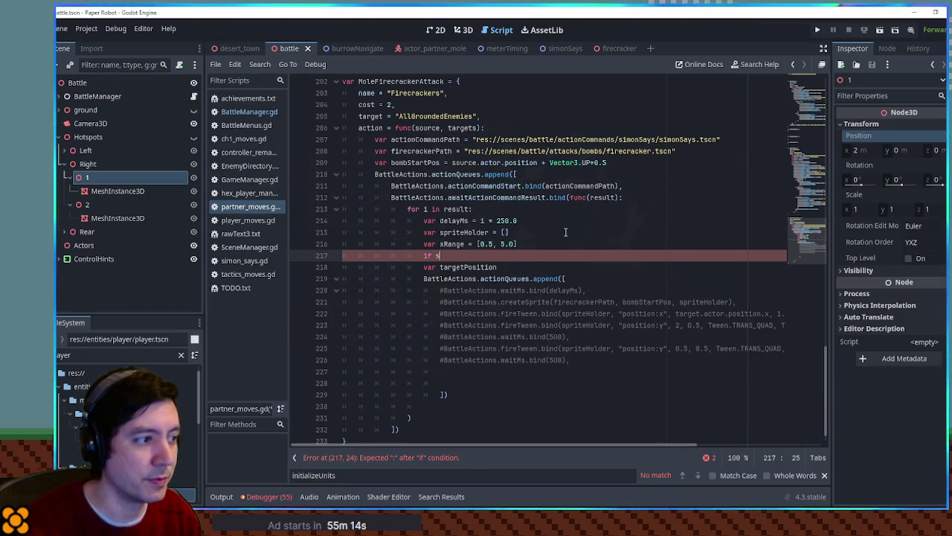
{"action": "key", "text": "BackSpace"}
{"action": "type", "text": "targets[0].side =="}
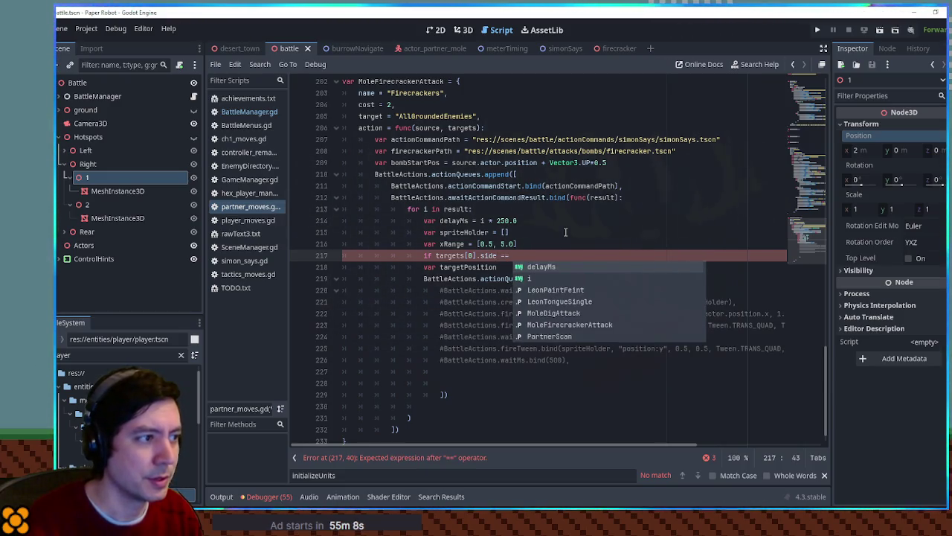
{"action": "type", "text": " battleManager."}
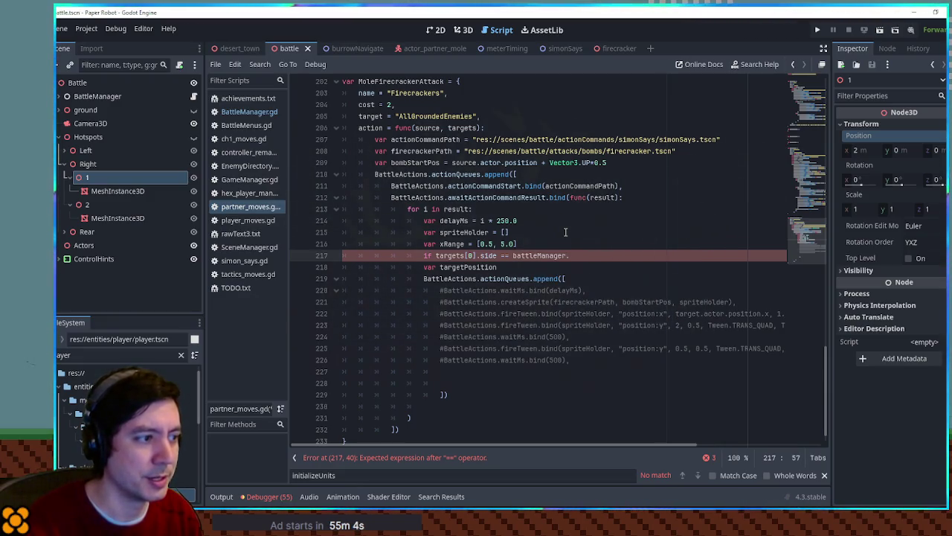
{"action": "type", "text": "playerSideUnits"}
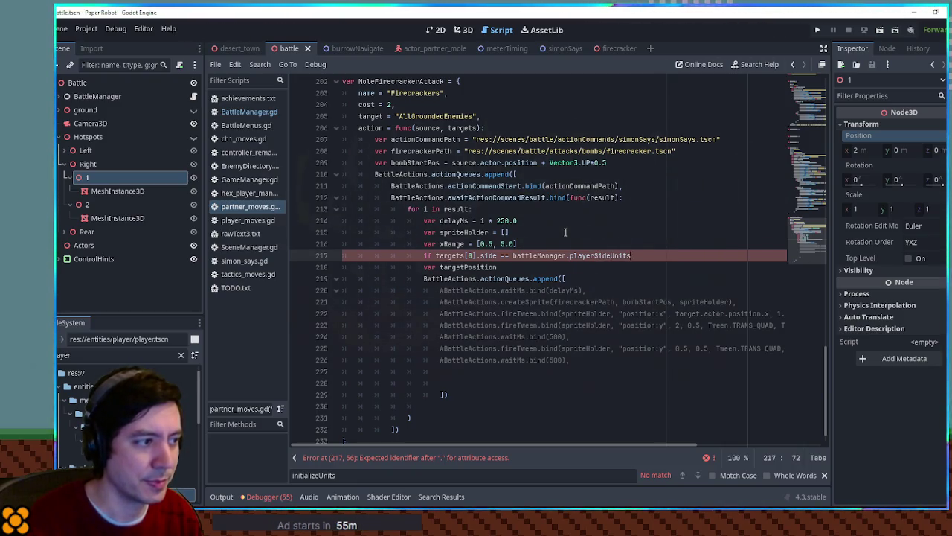
{"action": "type", "text": ": xRange = [-1"}
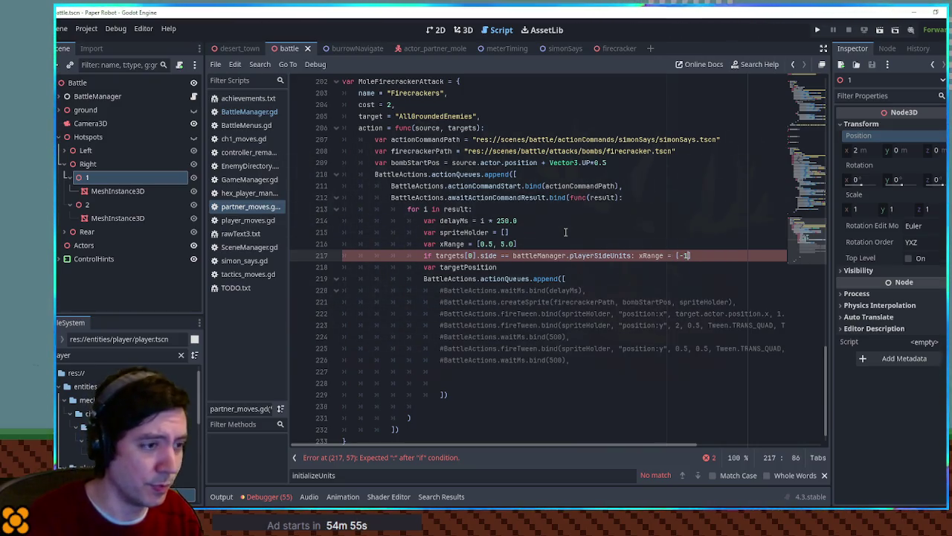
{"action": "type", "text": ", -3"}
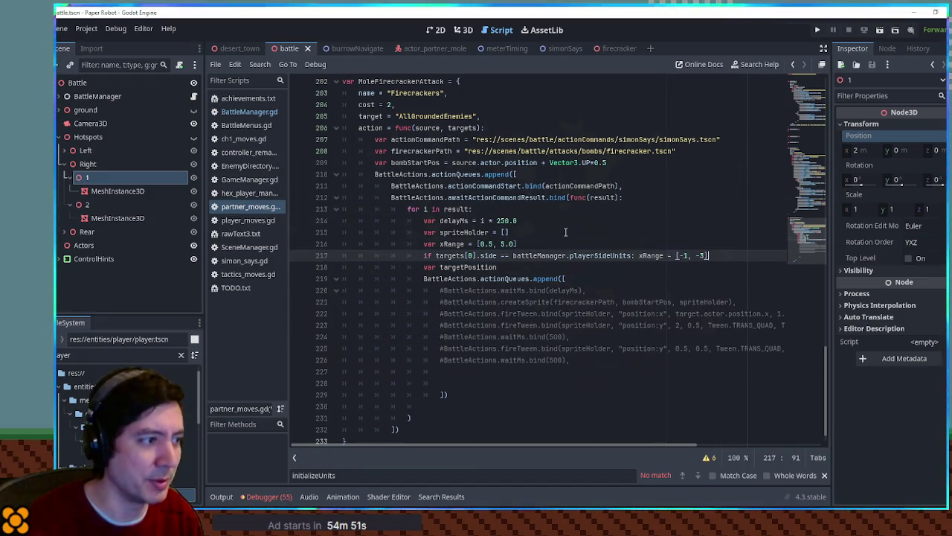
Duplicate that line as an elif that tests targets[0].flank instead of side.
{"action": "key", "text": "ctrl+shift+d"}
{"action": "left_click", "coordinate": [480, 267]}
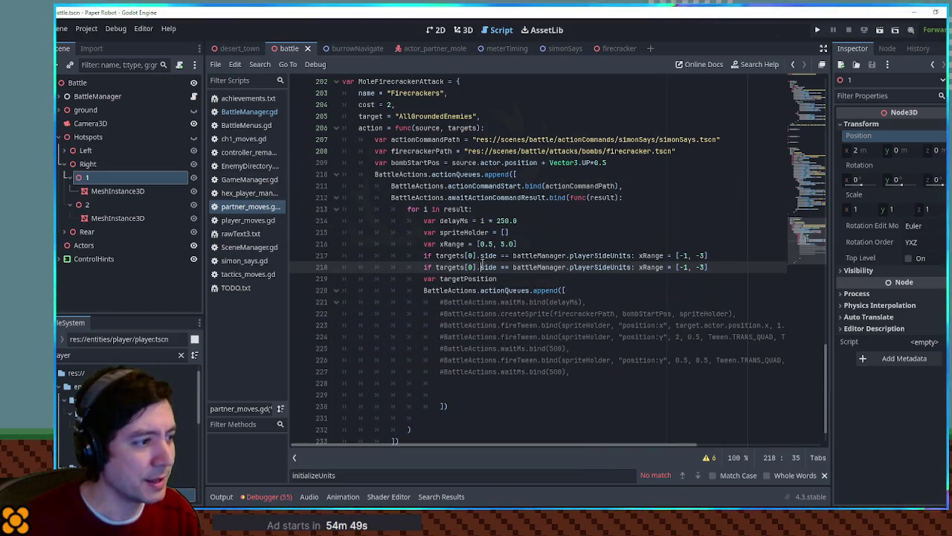
{"action": "key", "text": "Home"}
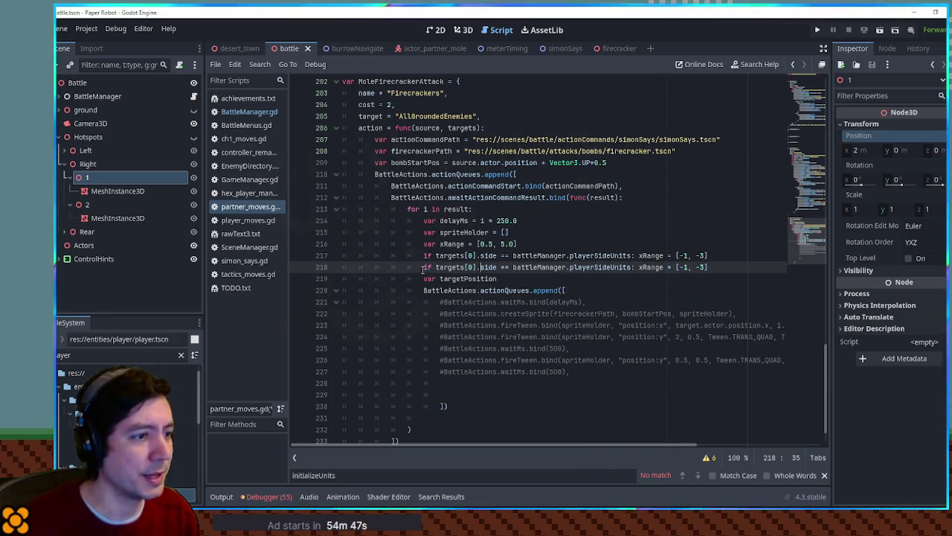
{"action": "type", "text": "el"}
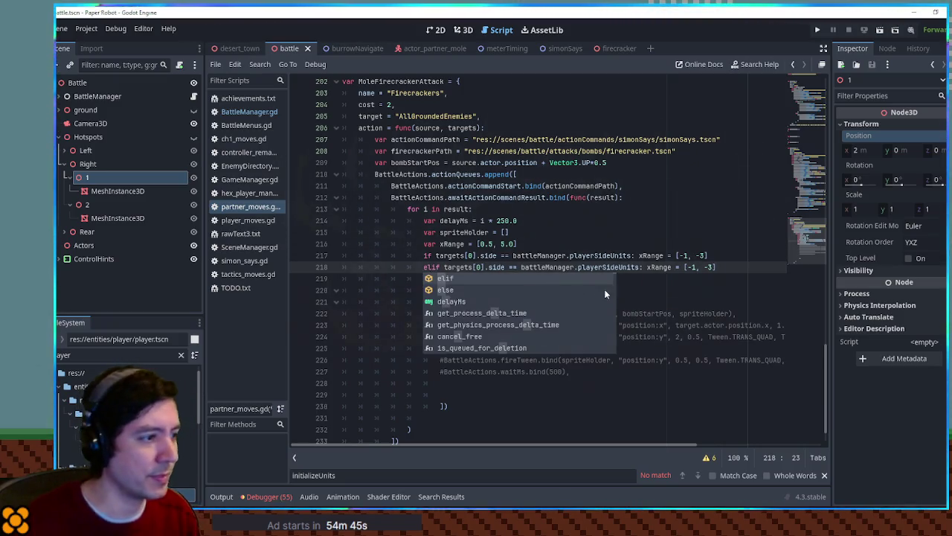
{"action": "left_click", "coordinate": [489, 267]}
{"action": "double_click", "coordinate": [494, 267]}
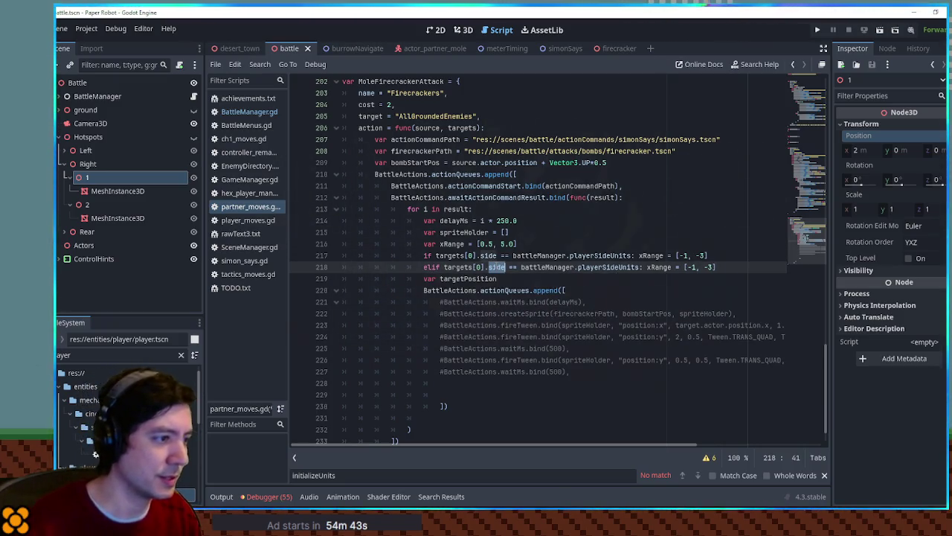
{"action": "key", "text": "BackSpace"}
{"action": "type", "text": "flank"}
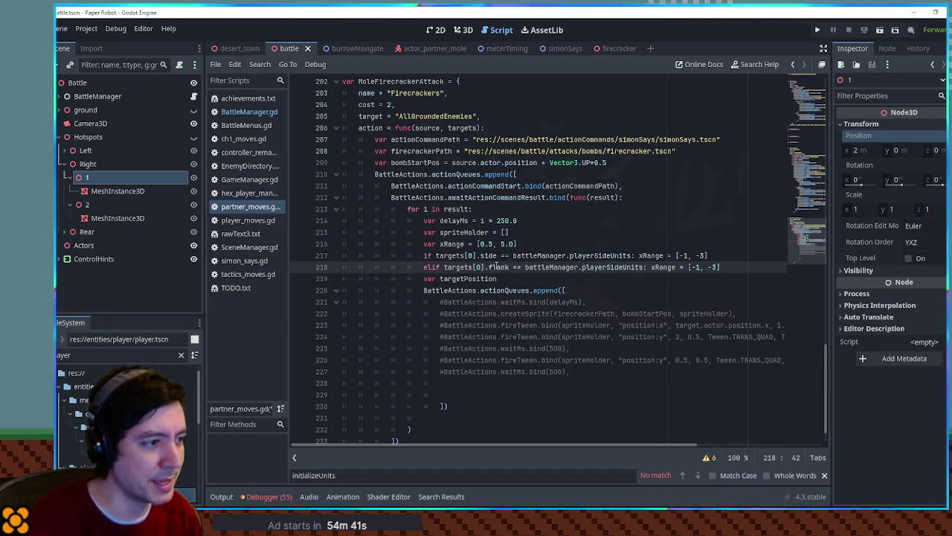
{"action": "left_click", "coordinate": [248, 98]}
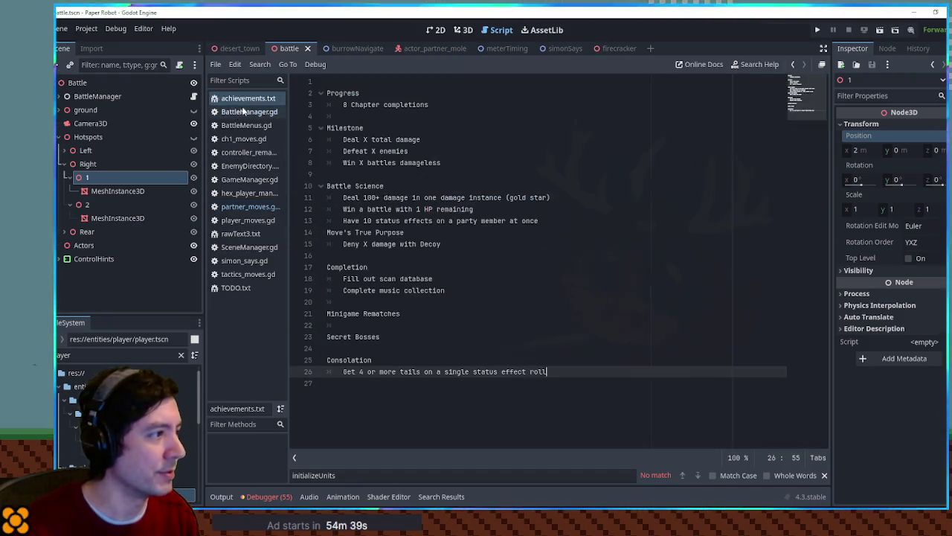
Search BattleManager.gd for how 'flank' is used.
{"action": "left_click", "coordinate": [248, 112]}
{"action": "key", "text": "ctrl+f"}
{"action": "type", "text": "flank"}
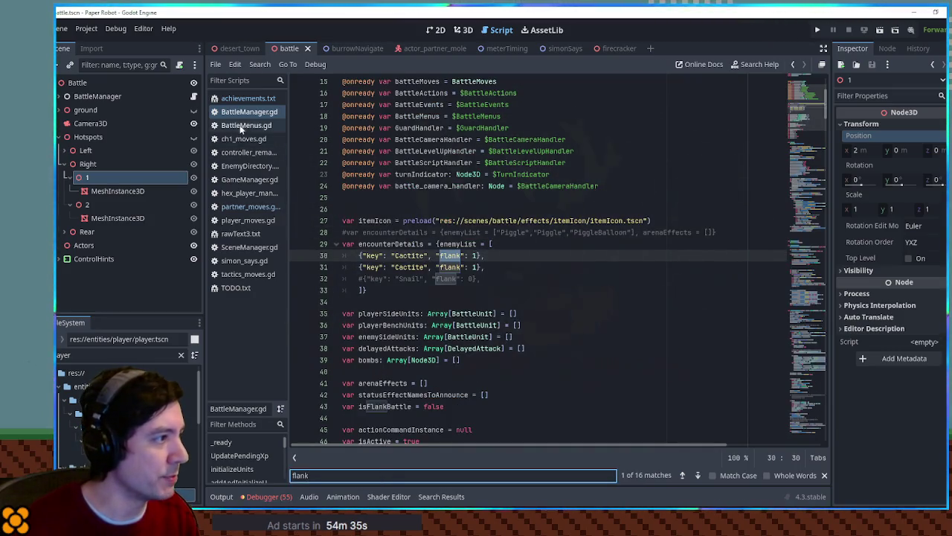
{"action": "left_click", "coordinate": [807, 305]}
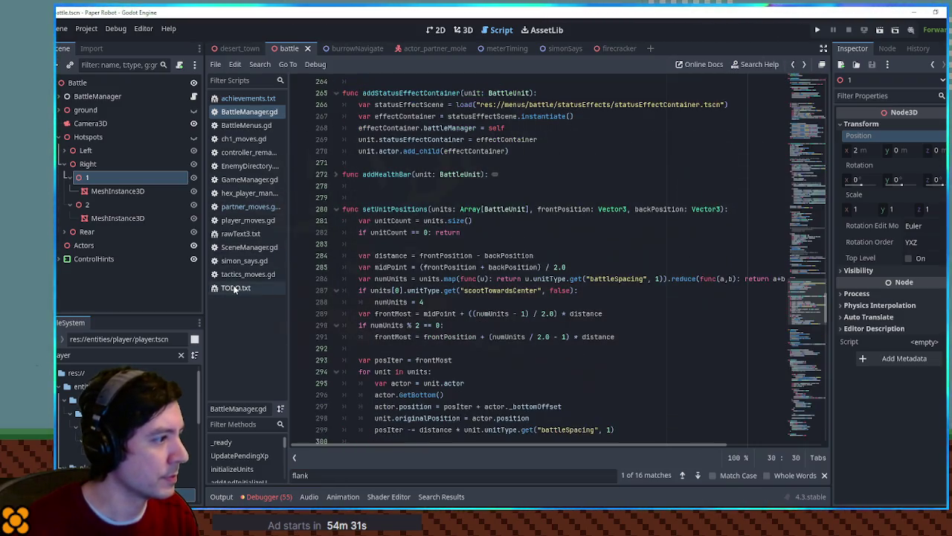
Change the elif comparison on line 218 to targets[0].flank == 0.
{"action": "left_click", "coordinate": [244, 207]}
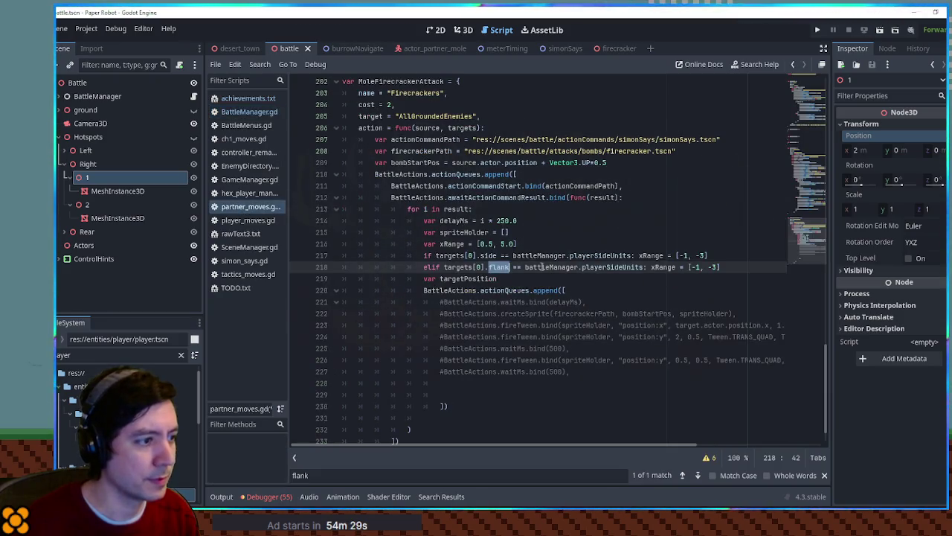
{"action": "left_click_drag", "start_coordinate": [526, 267], "coordinate": [650, 267]}
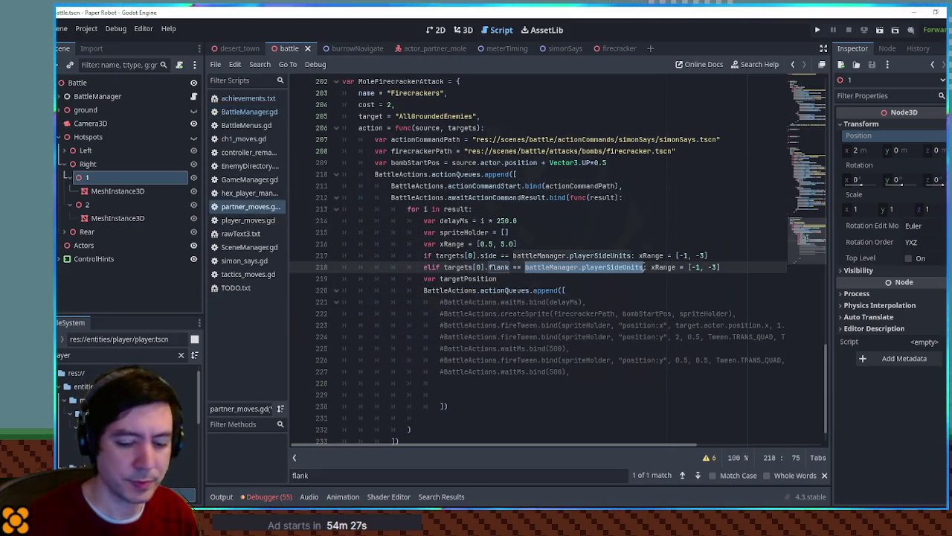
{"action": "type", "text": "0:"}
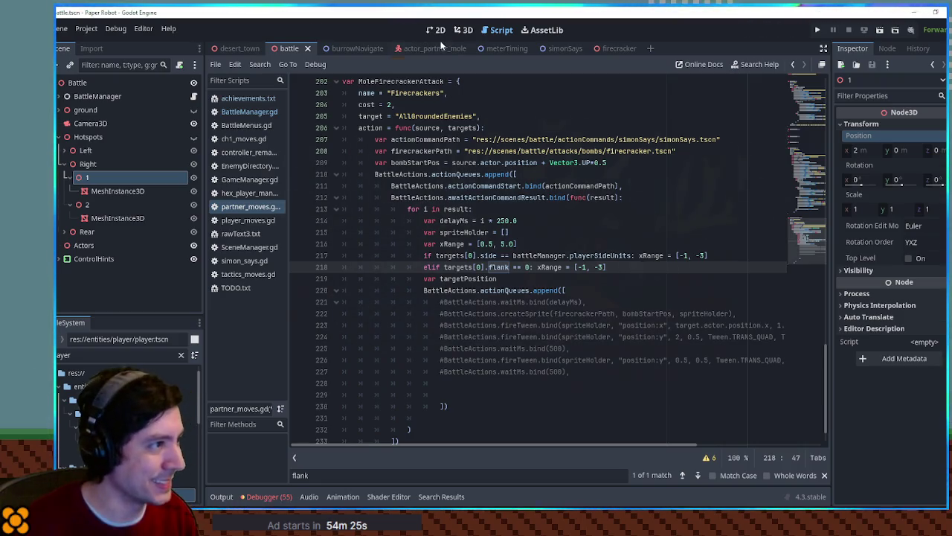
{"action": "left_click", "coordinate": [435, 29]}
{"action": "left_click", "coordinate": [463, 30]}
Show the Hotspots in 3D and check the Rear hotspot's transform: x -7 m, 180° rotation, -1 scale.
{"action": "scroll", "coordinate": [518, 158], "scroll_direction": "up", "scroll_amount": 3}
{"action": "left_click", "coordinate": [193, 137]}
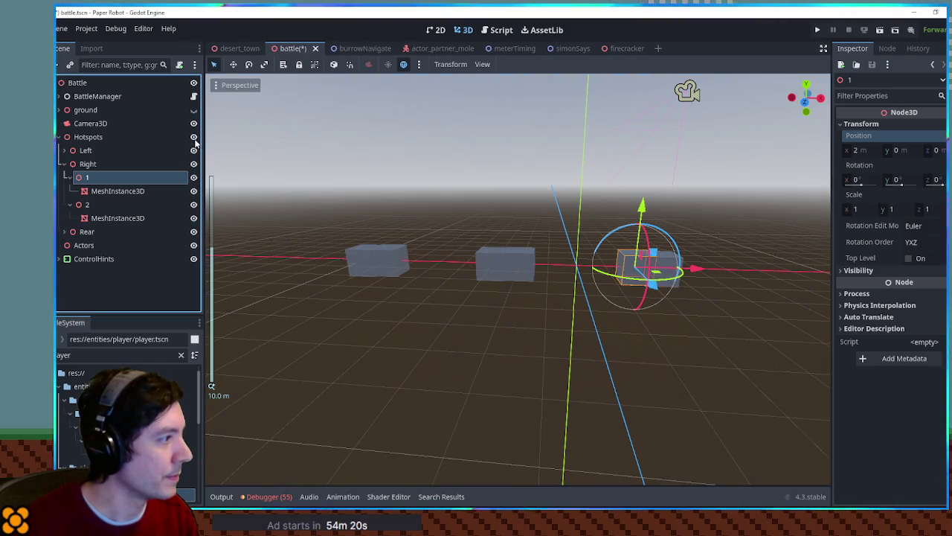
{"action": "left_click", "coordinate": [398, 261]}
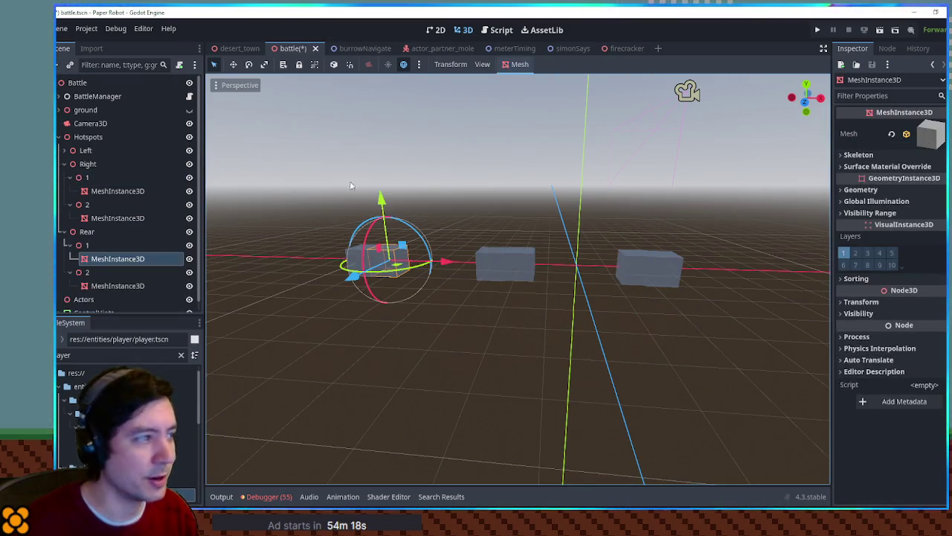
{"action": "left_click", "coordinate": [101, 247]}
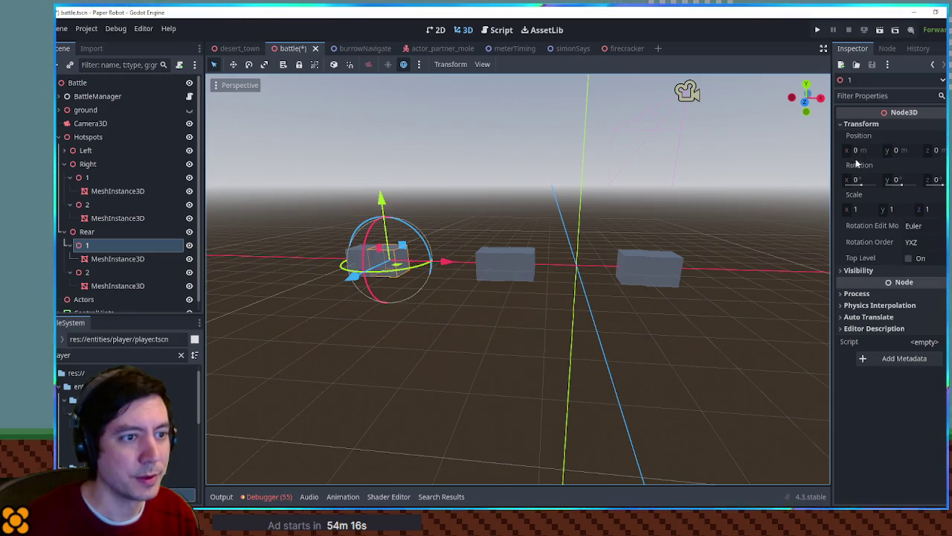
{"action": "left_click", "coordinate": [88, 232]}
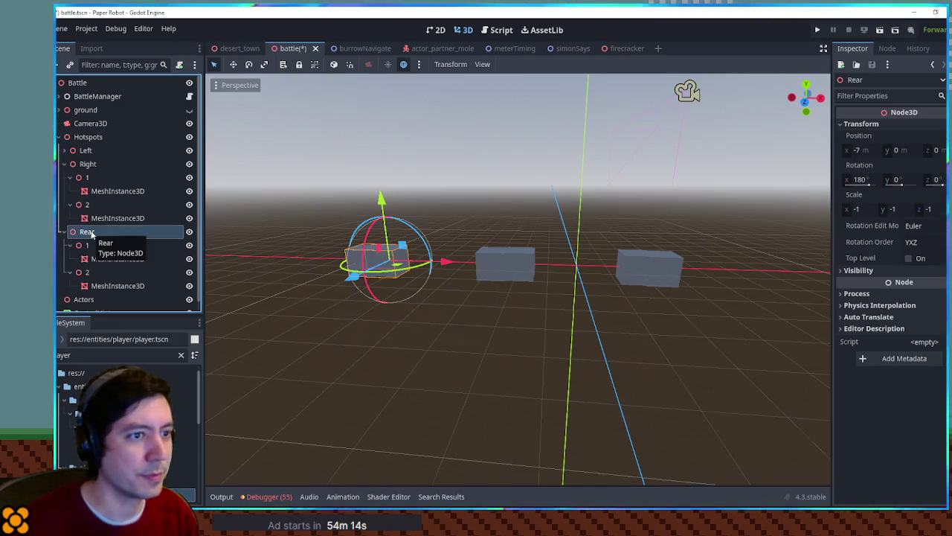
{"action": "left_click_drag", "start_coordinate": [344, 234], "coordinate": [377, 270]}
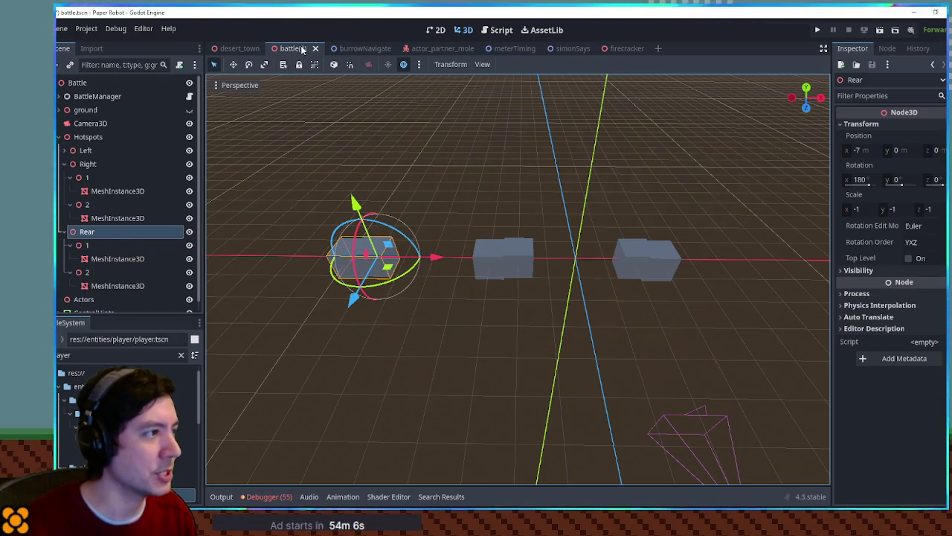
{"action": "left_click", "coordinate": [501, 29]}
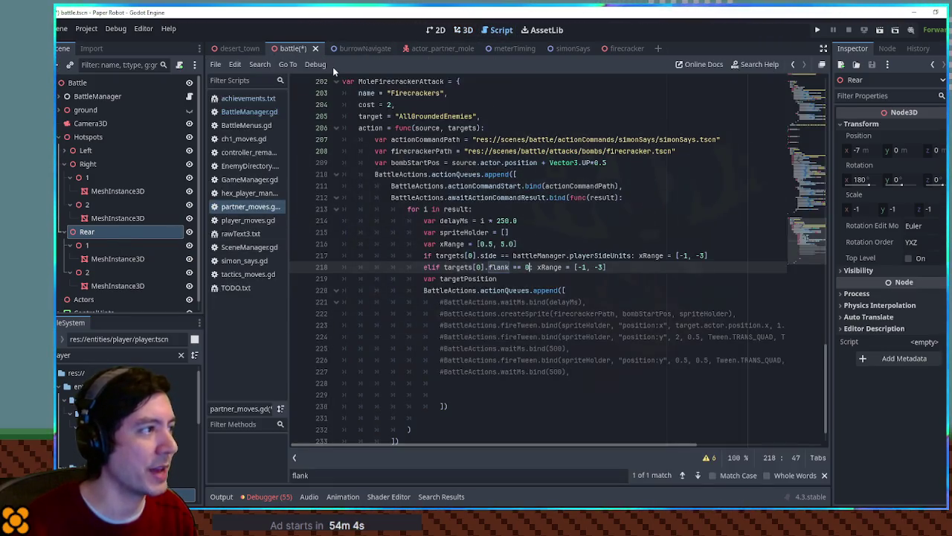
Restore the flank == 0 condition and close the battle scene without saving.
{"action": "type", "text": "flank"}
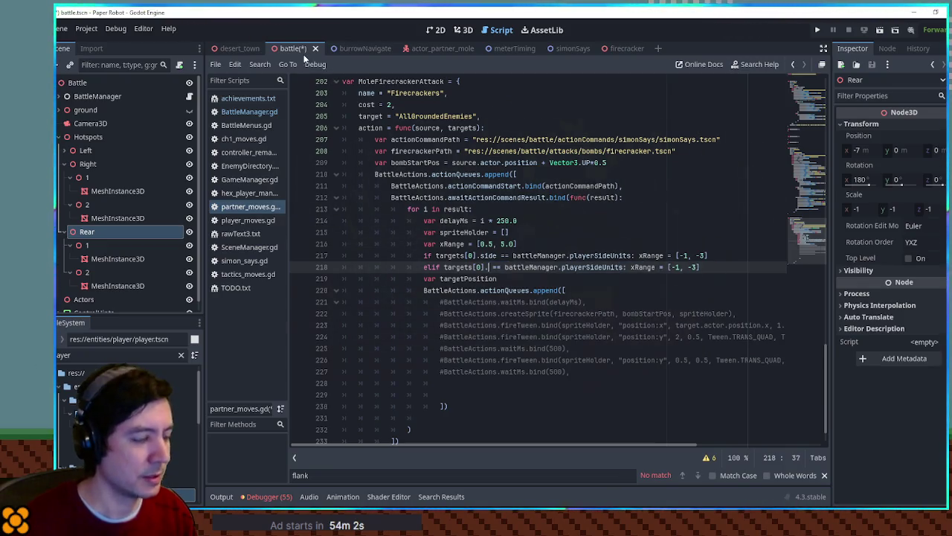
{"action": "key", "text": "ctrl+Delete"}
{"action": "key", "text": "ctrl+Delete"}
{"action": "key", "text": "ctrl+Delete"}
{"action": "type", "text": "0"}
{"action": "middle_click", "coordinate": [298, 49]}
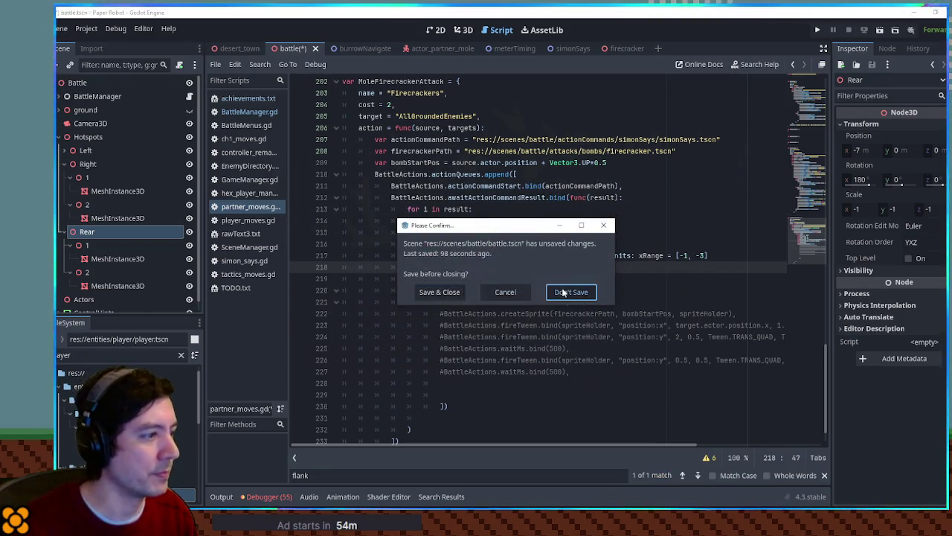
{"action": "left_click", "coordinate": [571, 292]}
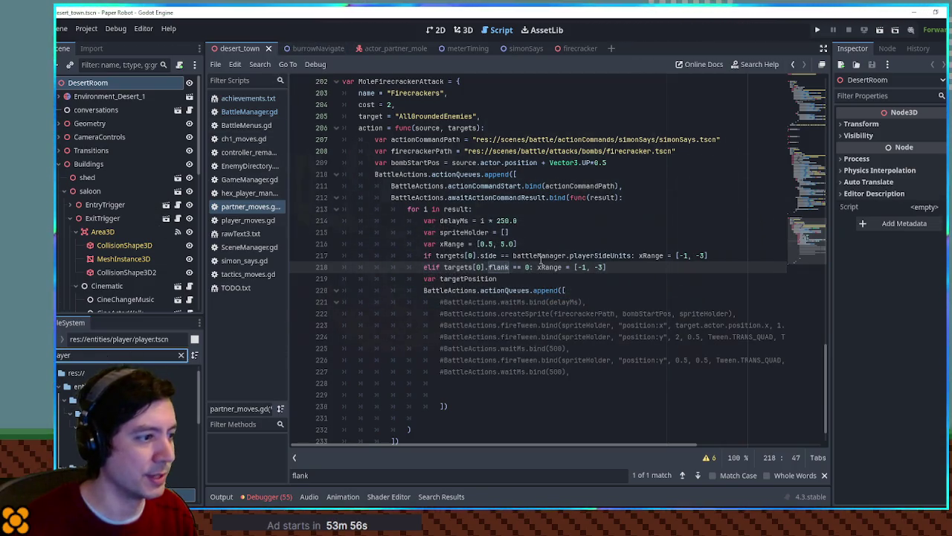
Set xRange on line 218 to [-9, -6] and filter the FileSystem for 'battle'.
{"action": "left_click", "coordinate": [586, 266]}
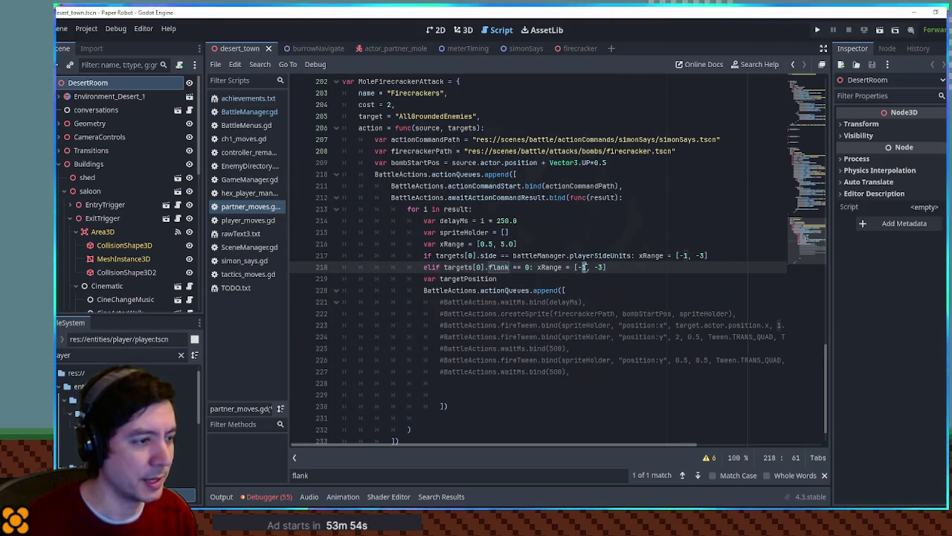
{"action": "type", "text": "9"}
{"action": "key", "text": "Right"}
{"action": "key", "text": "Right"}
{"action": "key", "text": "Right"}
{"action": "key", "text": "BackSpace"}
{"action": "type", "text": "4"}
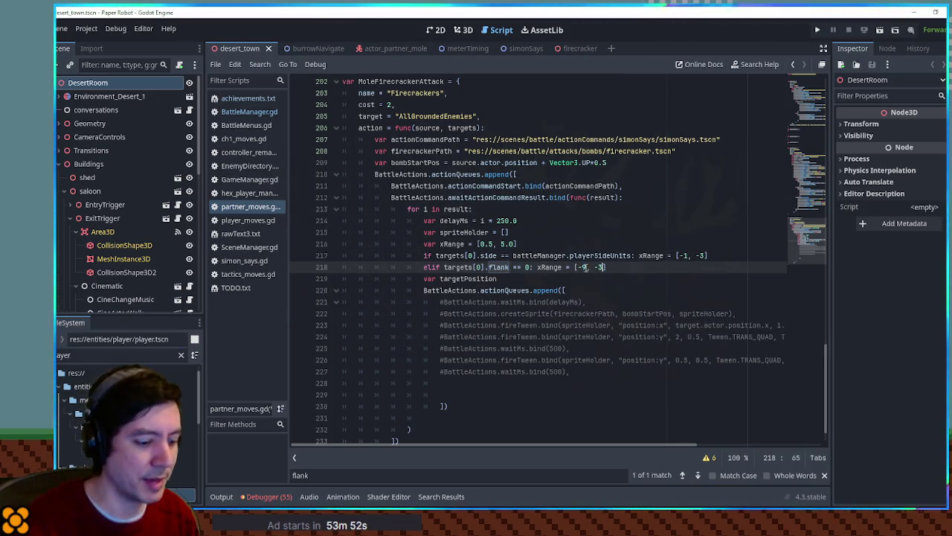
{"action": "key", "text": "BackSpace"}
{"action": "type", "text": "6"}
{"action": "double_click", "coordinate": [119, 355]}
{"action": "type", "text": "batt"}
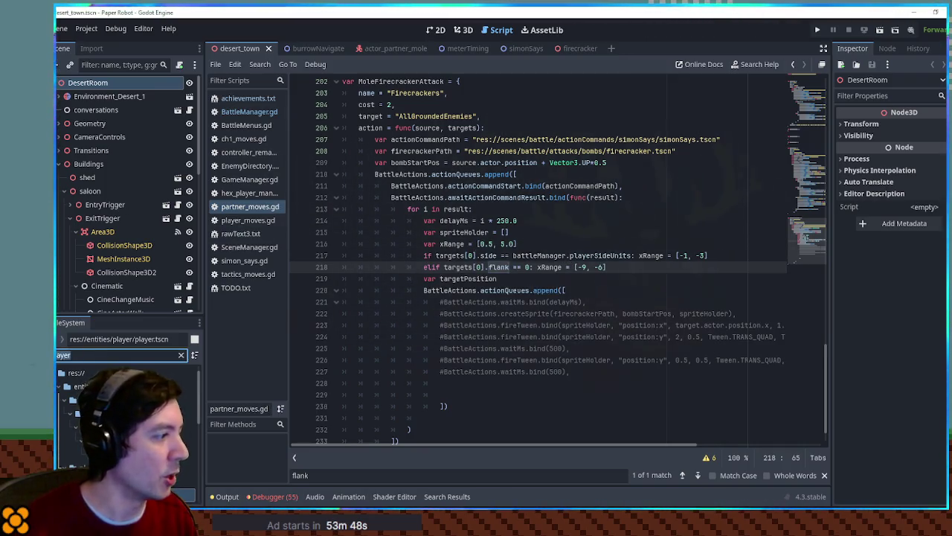
{"action": "type", "text": "le"}
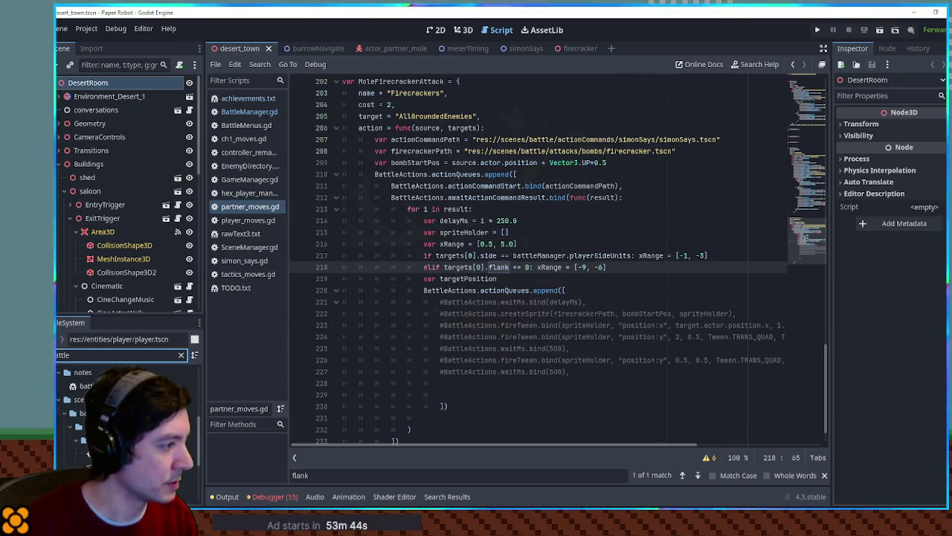
Open battle.tscn from the filtered files, then return to the targetPosition line in partner_moves.gd.
{"action": "left_click", "coordinate": [69, 427]}
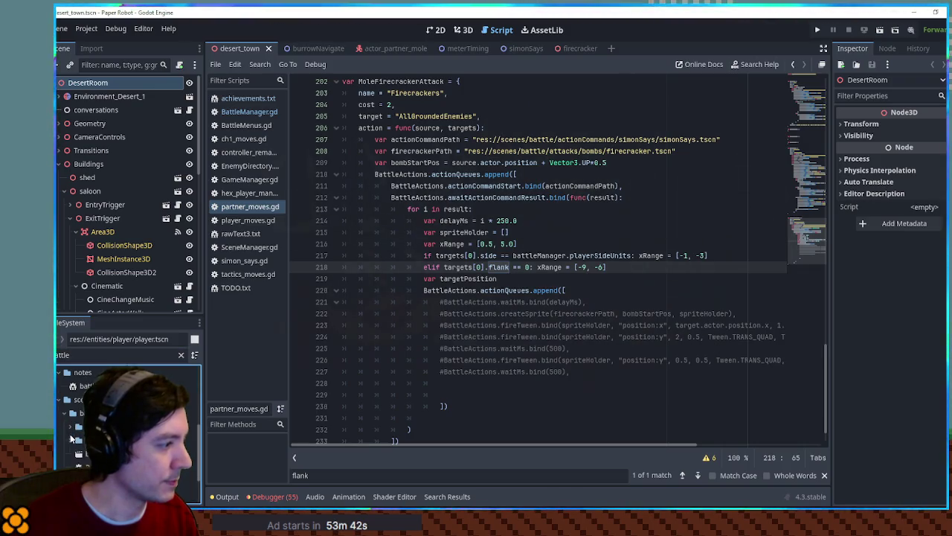
{"action": "double_click", "coordinate": [93, 439]}
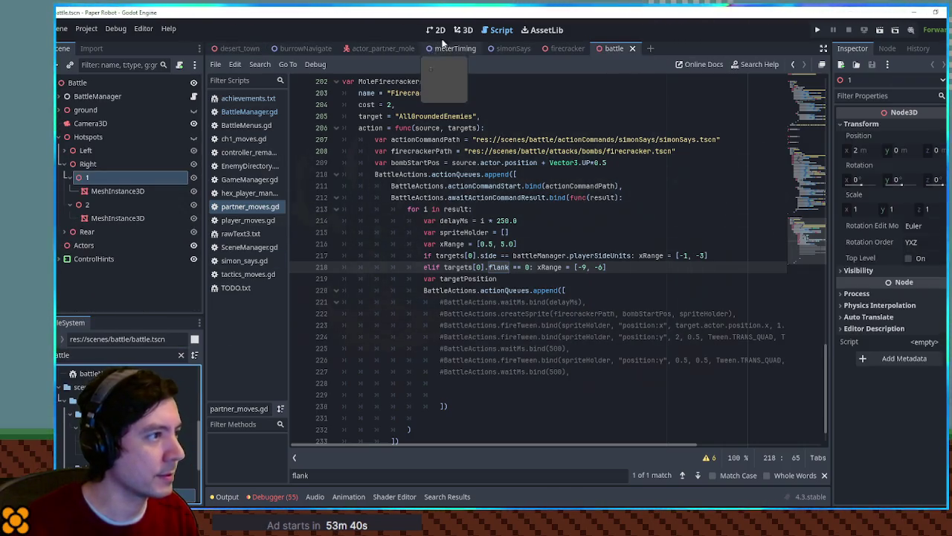
{"action": "double_click", "coordinate": [549, 266]}
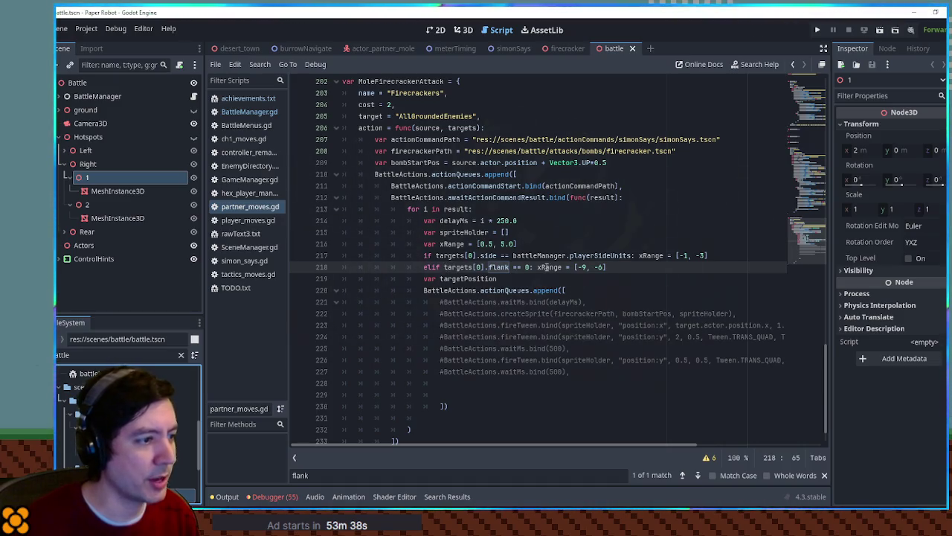
{"action": "left_click", "coordinate": [545, 282]}
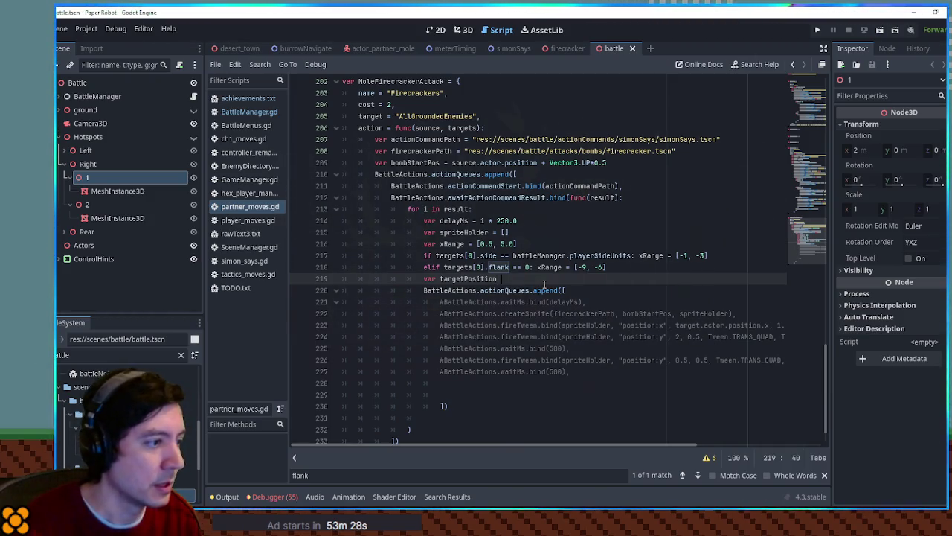
{"action": "type", "text": "="}
{"action": "key", "text": "ctrl+space"}
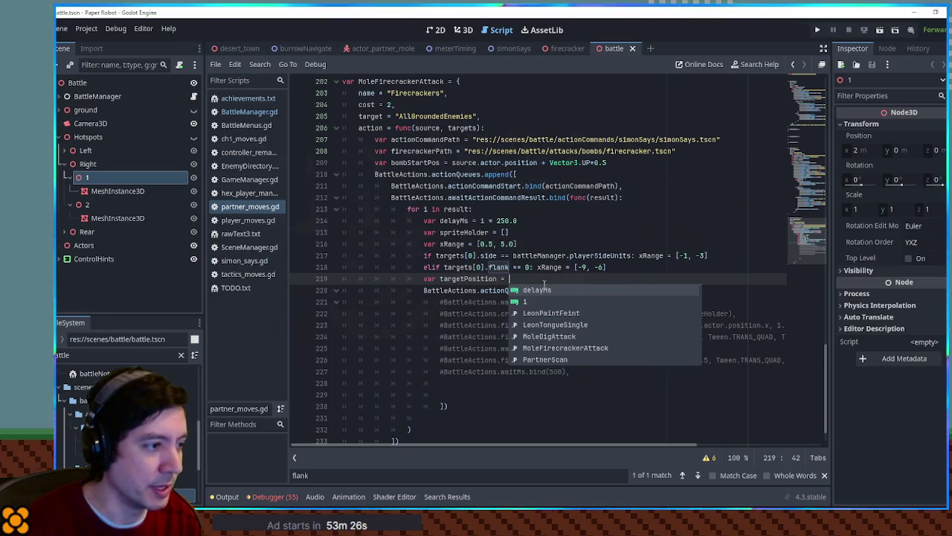
Assign targetPosition = Vector3(randf_range(xRange[0], xRange[1]), 0, 0) on line 219.
{"action": "type", "text": "randf"}
{"action": "key", "text": "Down"}
{"action": "key", "text": "Down"}
{"action": "key", "text": "Return"}
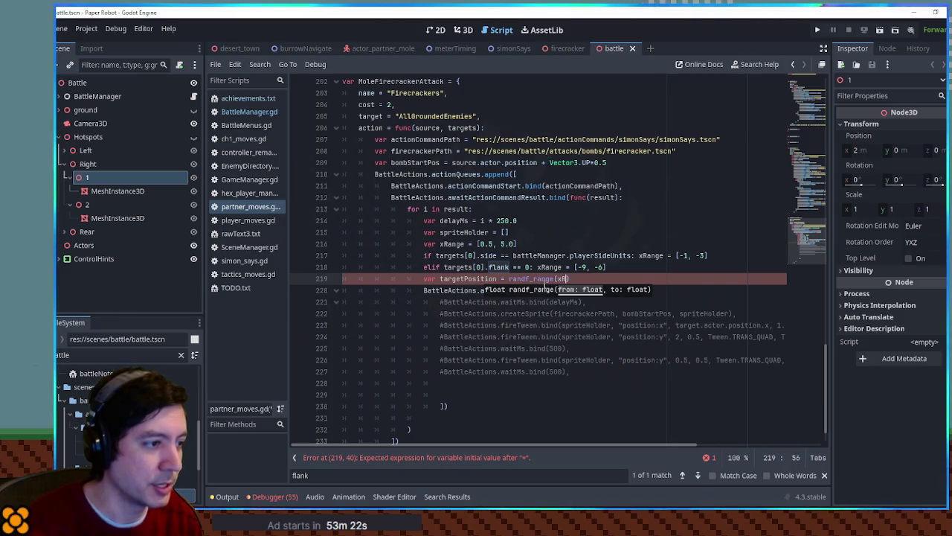
{"action": "type", "text": "ange[0], "}
{"action": "type", "text": "xR"}
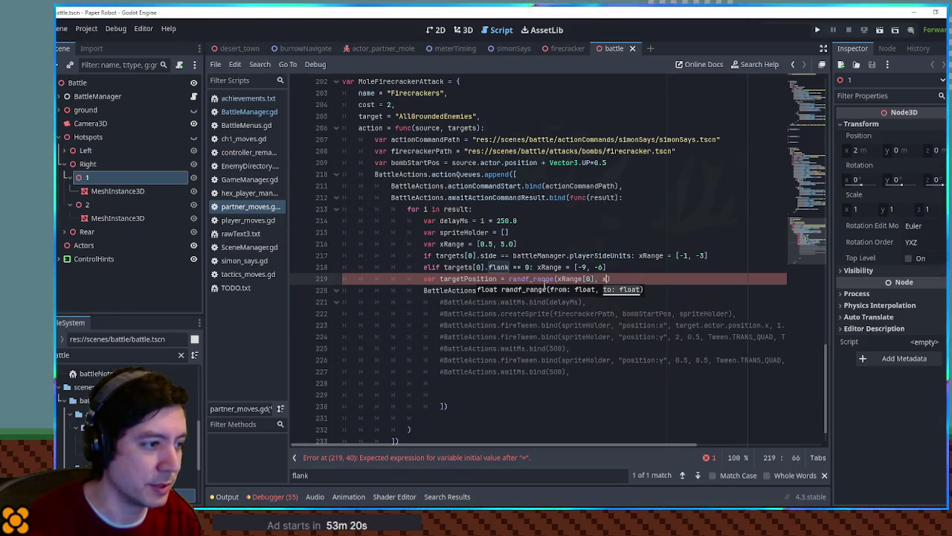
{"action": "key", "text": "Return"}
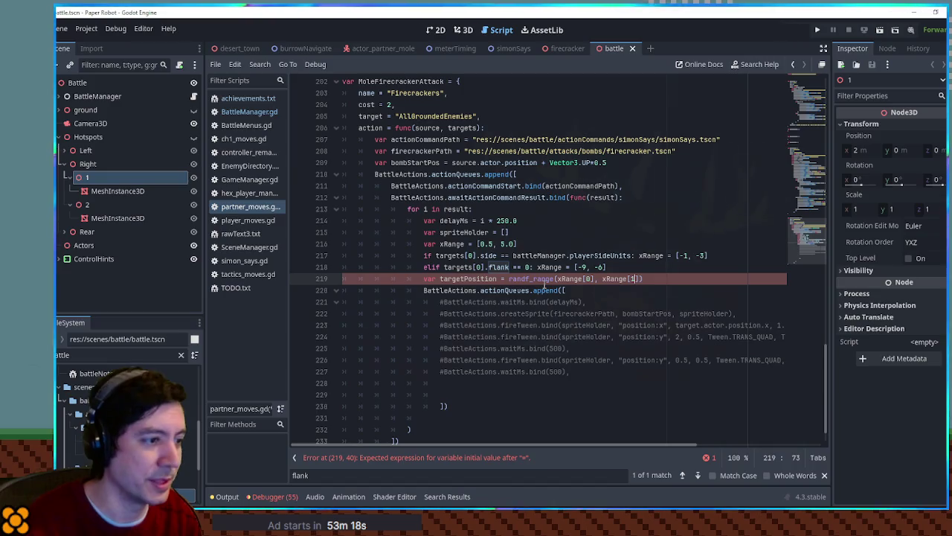
{"action": "key", "text": "ctrl+Left"}
{"action": "key", "text": "ctrl+Left"}
{"action": "key", "text": "ctrl+Left"}
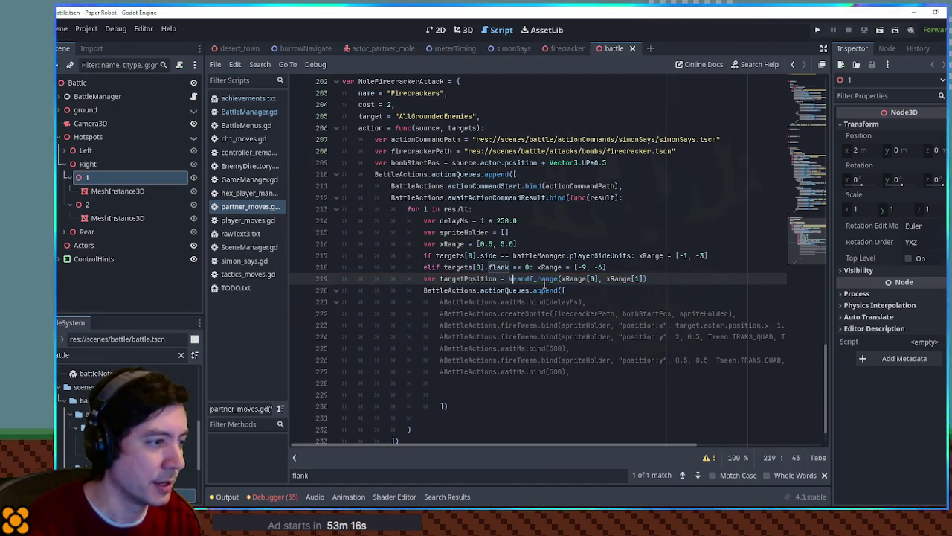
{"action": "type", "text": "Vector3"}
{"action": "key", "text": "Return"}
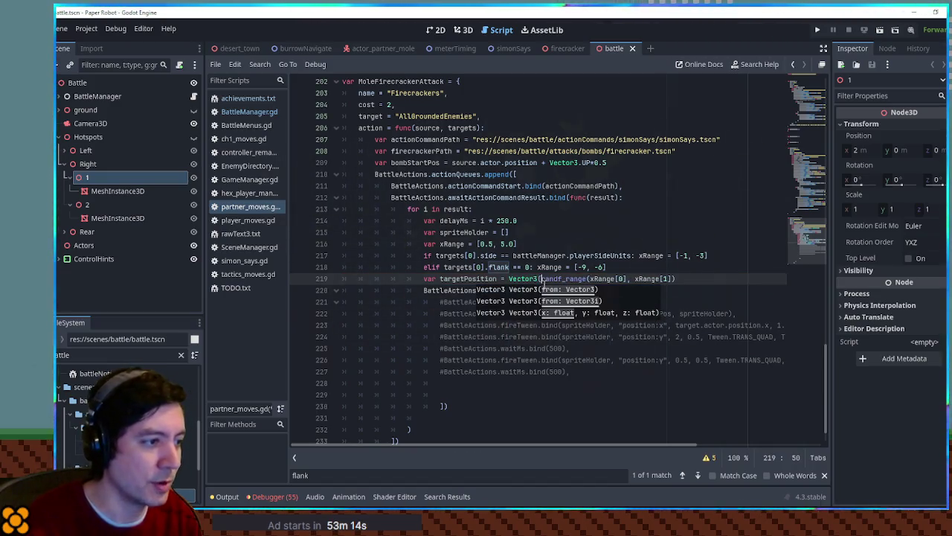
{"action": "key", "text": "End"}
{"action": "key", "text": "BackSpace"}
{"action": "type", "text": ", 0"}
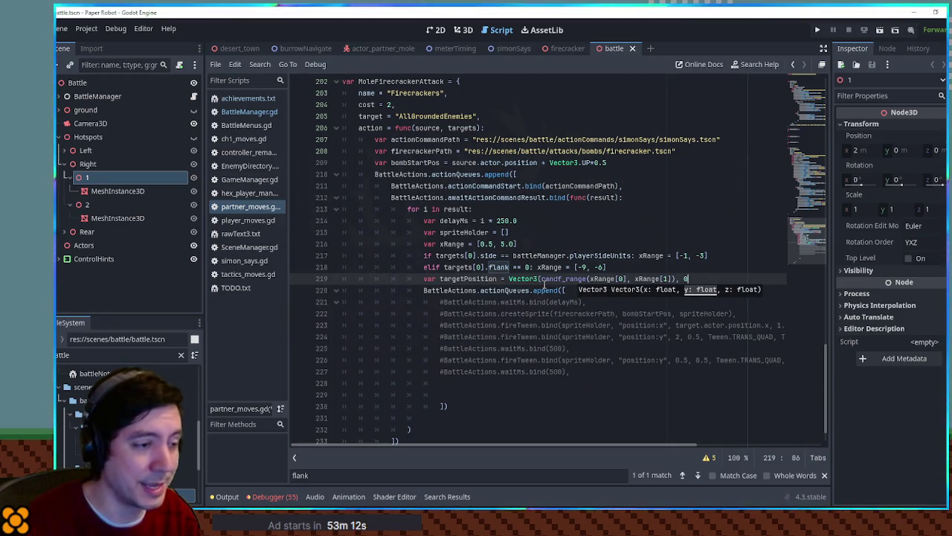
{"action": "type", "text": ", 0"}
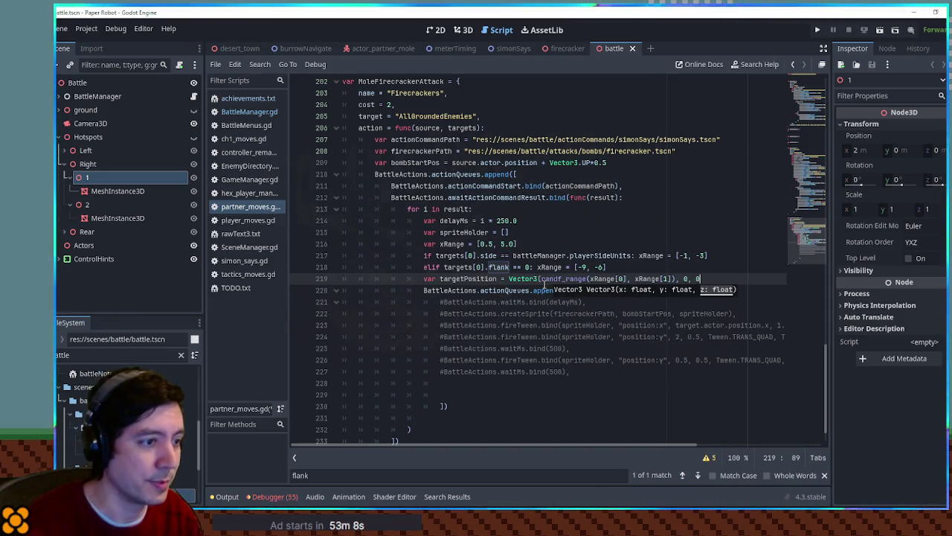
{"action": "type", "text": ")"}
{"action": "double_click", "coordinate": [462, 279]}
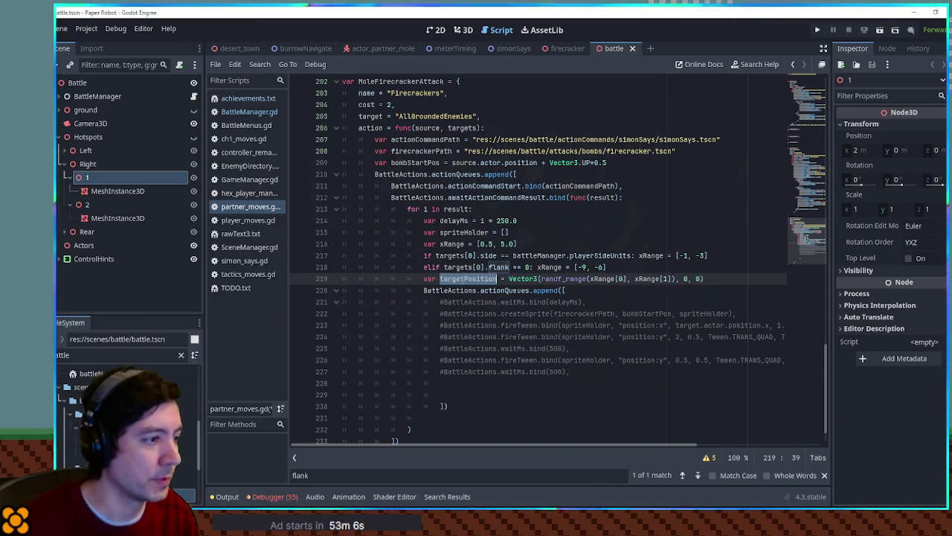
Uncomment the commented-out firecracker launch steps on lines 221-227.
{"action": "left_click_drag", "start_coordinate": [456, 305], "coordinate": [470, 372]}
{"action": "key", "text": "ctrl+k"}
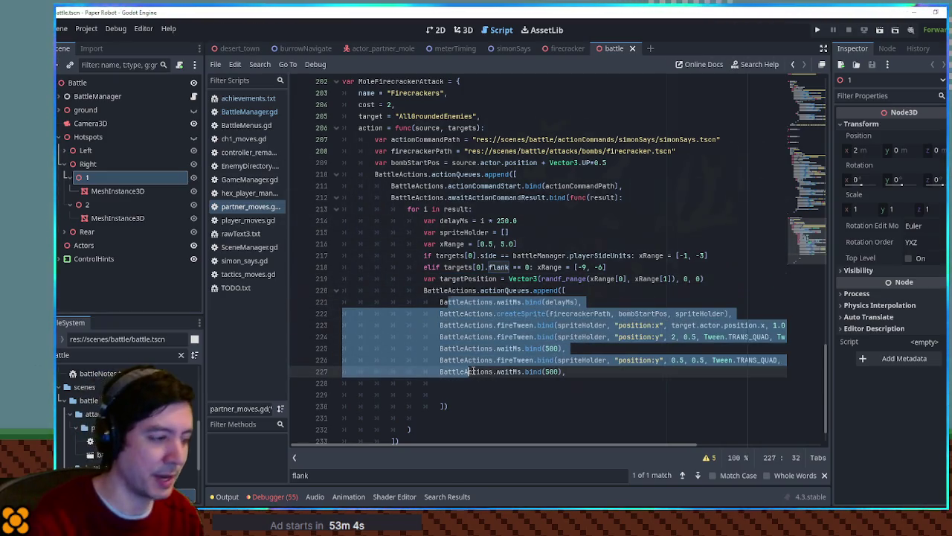
{"action": "scroll", "coordinate": [618, 442], "scroll_direction": "right", "scroll_amount": 3}
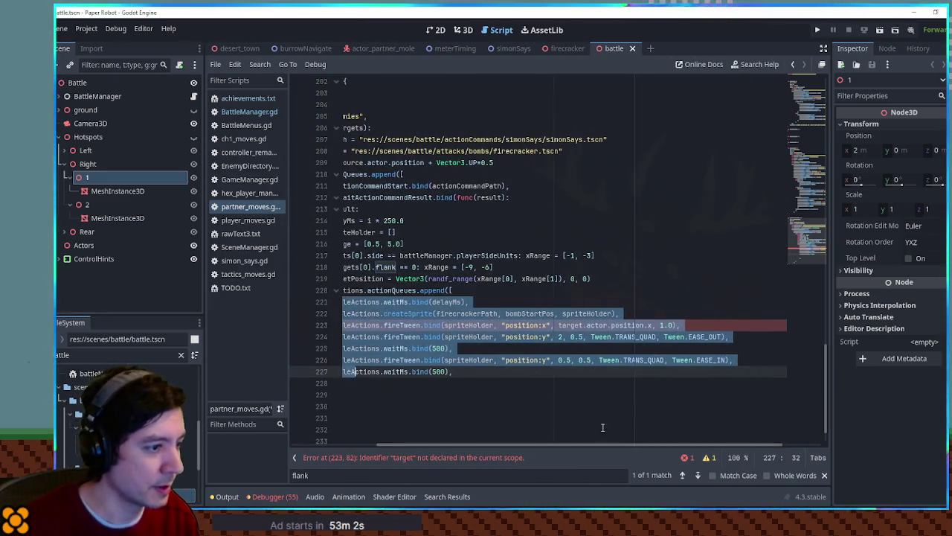
Send the x tween to targetPosition.x and change the landing height from 0.5 to 0.0.
{"action": "left_click_drag", "start_coordinate": [558, 325], "coordinate": [644, 326]}
{"action": "type", "text": "targetPosition"}
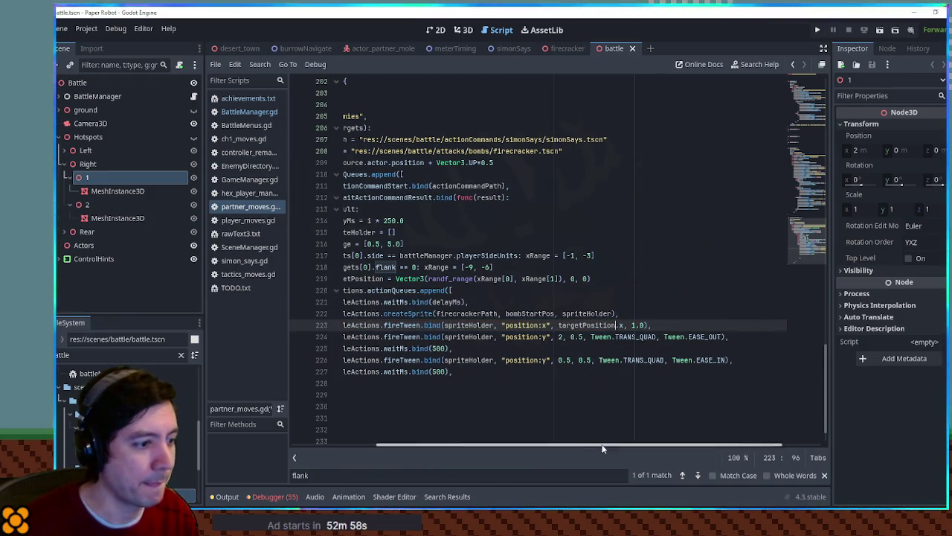
{"action": "left_click_drag", "start_coordinate": [602, 445], "coordinate": [576, 444]}
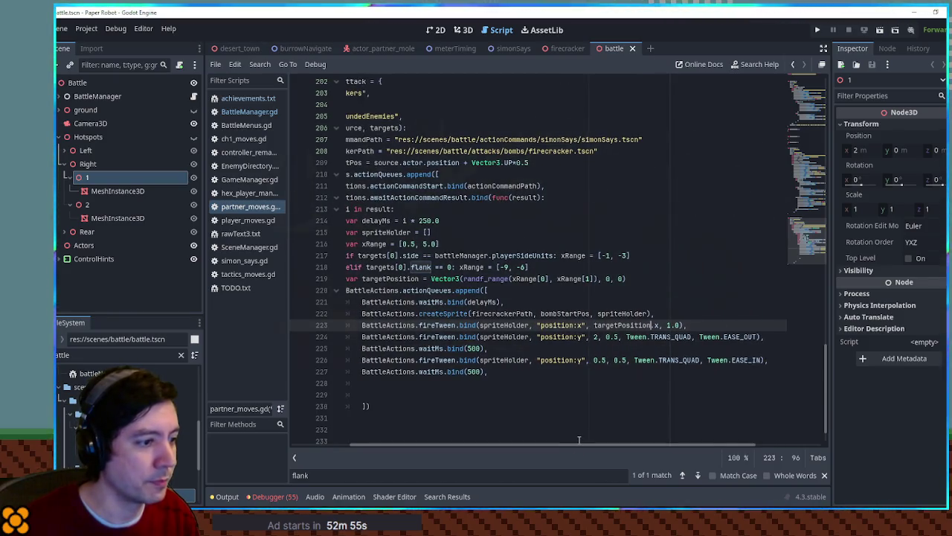
{"action": "mouse_move", "coordinate": [578, 444]}
{"action": "left_mouse_down"}
{"action": "mouse_move", "coordinate": [532, 443]}
{"action": "mouse_move", "coordinate": [601, 444]}
{"action": "left_mouse_up"}
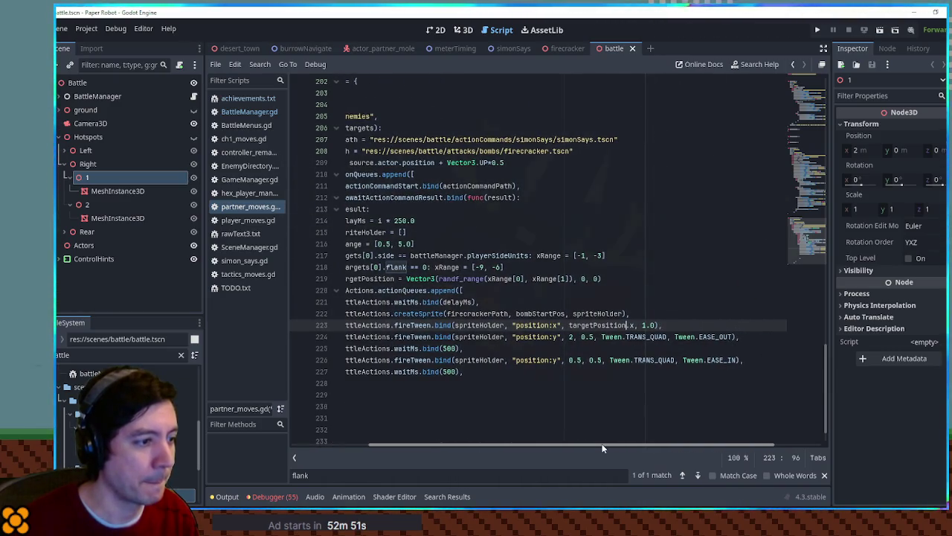
{"action": "left_click", "coordinate": [580, 360]}
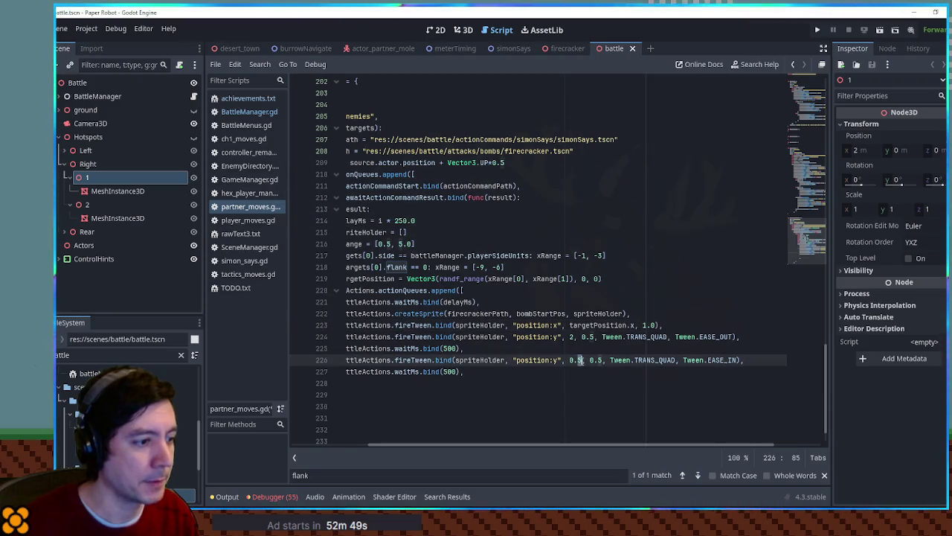
{"action": "type", "text": "0"}
{"action": "mouse_move", "coordinate": [583, 444]}
{"action": "left_mouse_down"}
{"action": "mouse_move", "coordinate": [514, 449]}
{"action": "mouse_move", "coordinate": [529, 451]}
{"action": "left_mouse_up"}
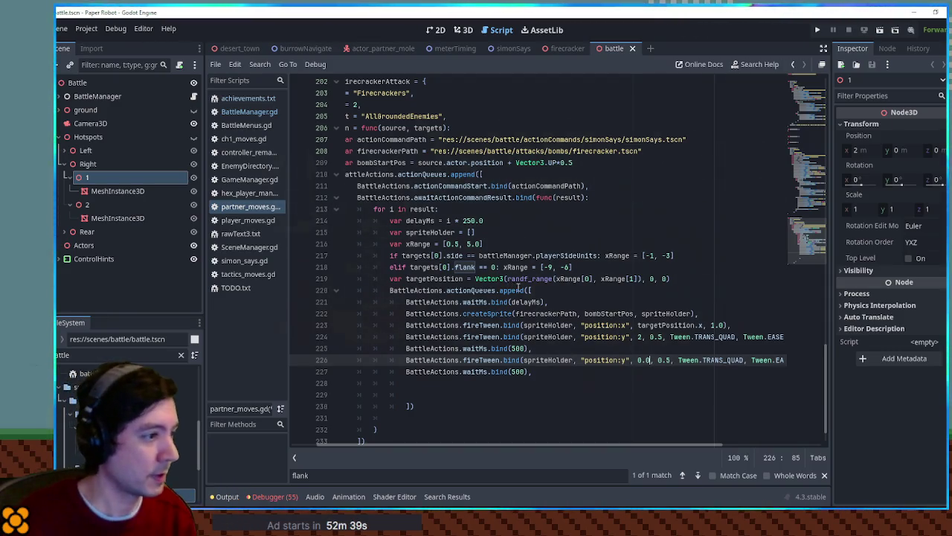
{"action": "left_click", "coordinate": [727, 279]}
Add line 220: var rollPosition = targetPosition + Vector3(0.3, 0.0, 0.0).
{"action": "key", "text": "Return"}
{"action": "type", "text": "var rollPosition"}
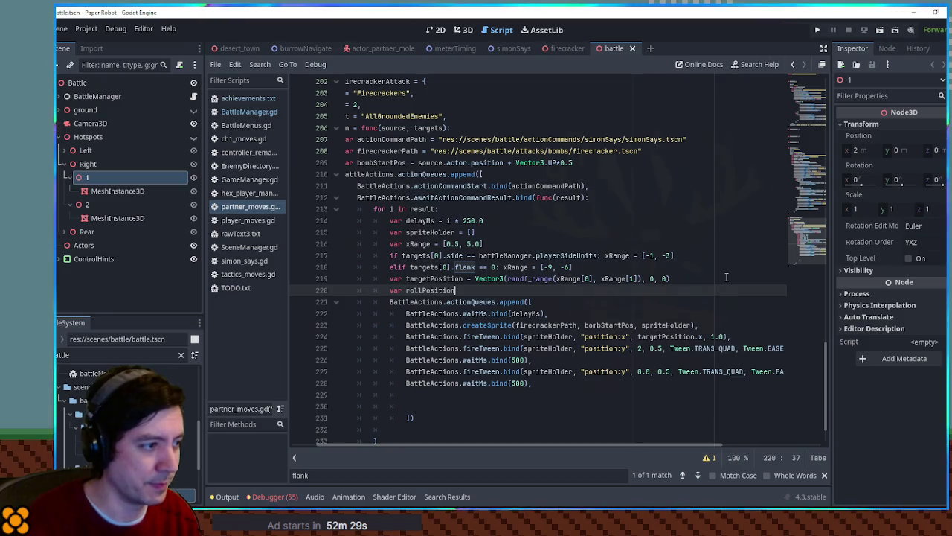
{"action": "type", "text": " ="}
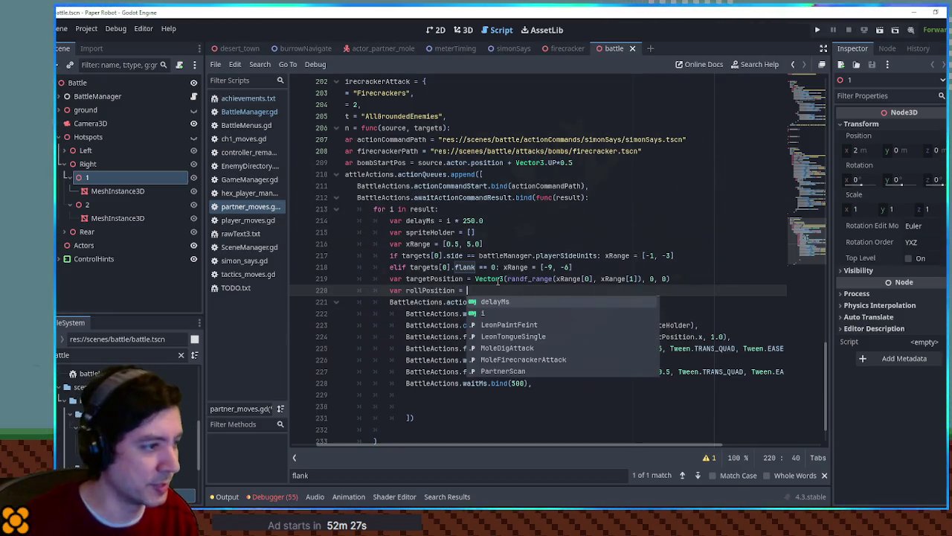
{"action": "double_click", "coordinate": [446, 280]}
{"action": "key", "text": "ctrl+c"}
{"action": "left_click", "coordinate": [480, 288]}
{"action": "key", "text": "ctrl+v"}
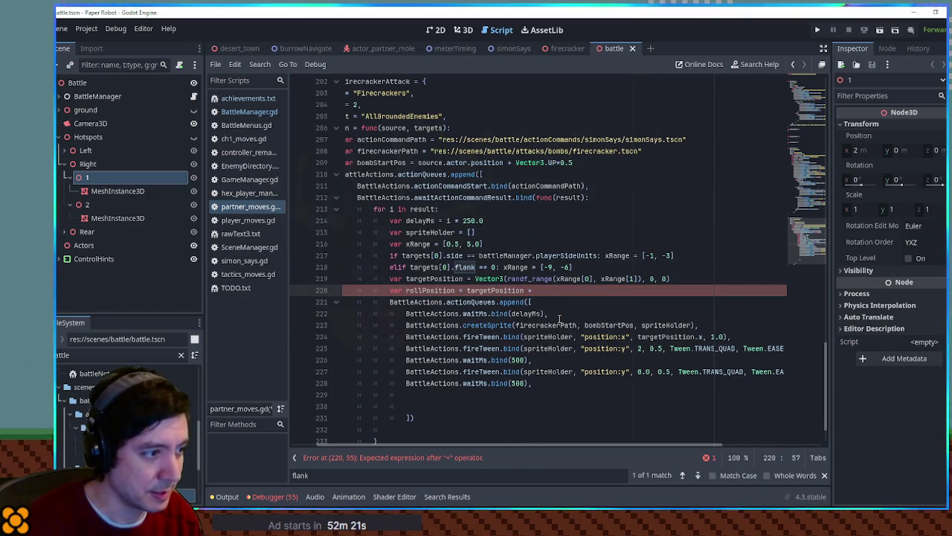
{"action": "type", "text": "Vector3("}
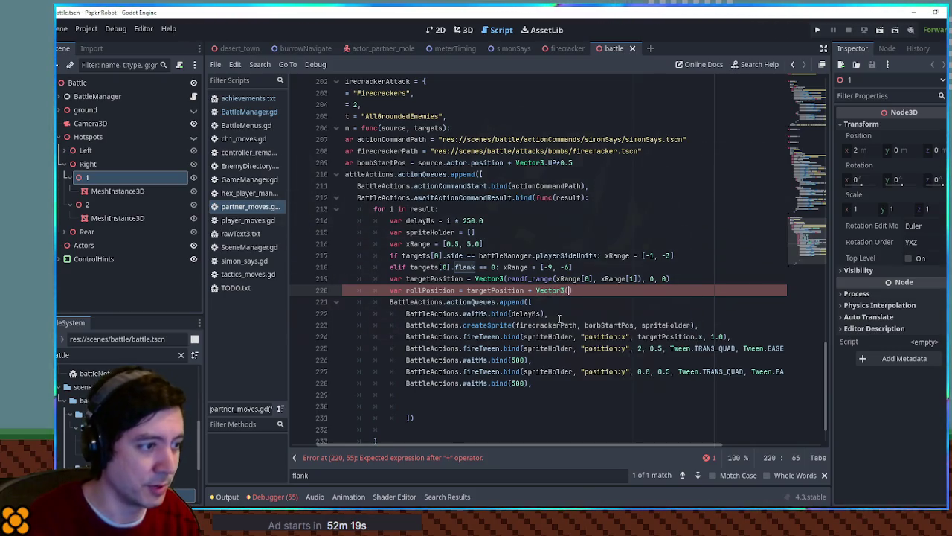
{"action": "type", "text": "0.3"}
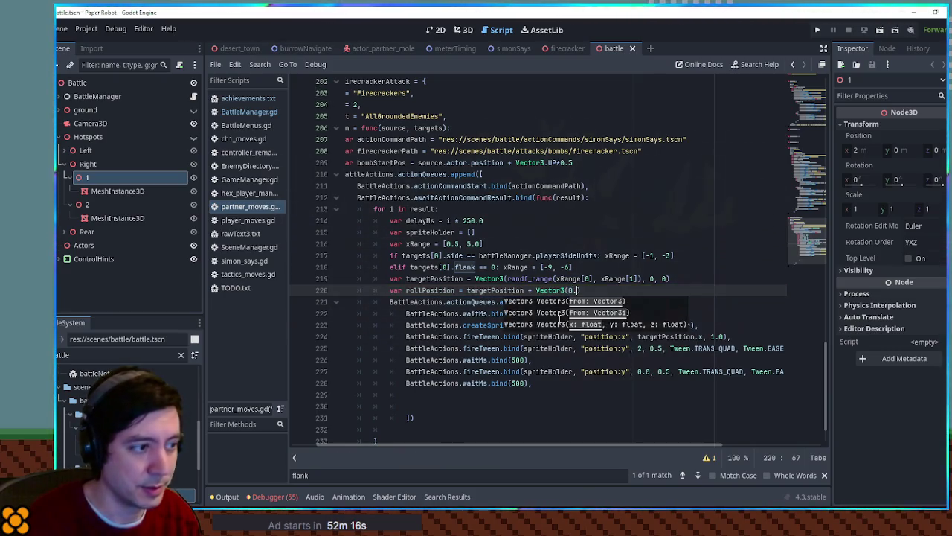
{"action": "type", "text": ", 0.0, 0.0"}
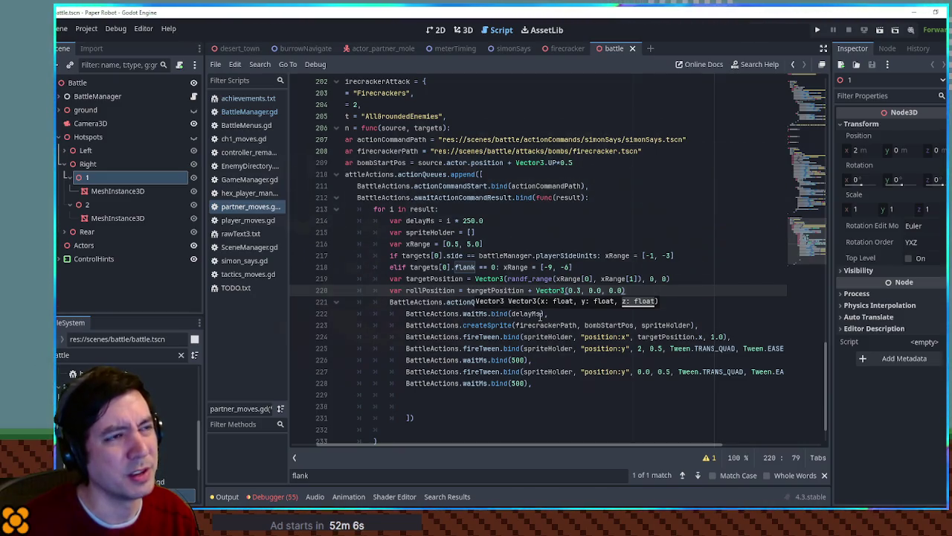
{"action": "left_click", "coordinate": [508, 291]}
{"action": "double_click", "coordinate": [525, 290]}
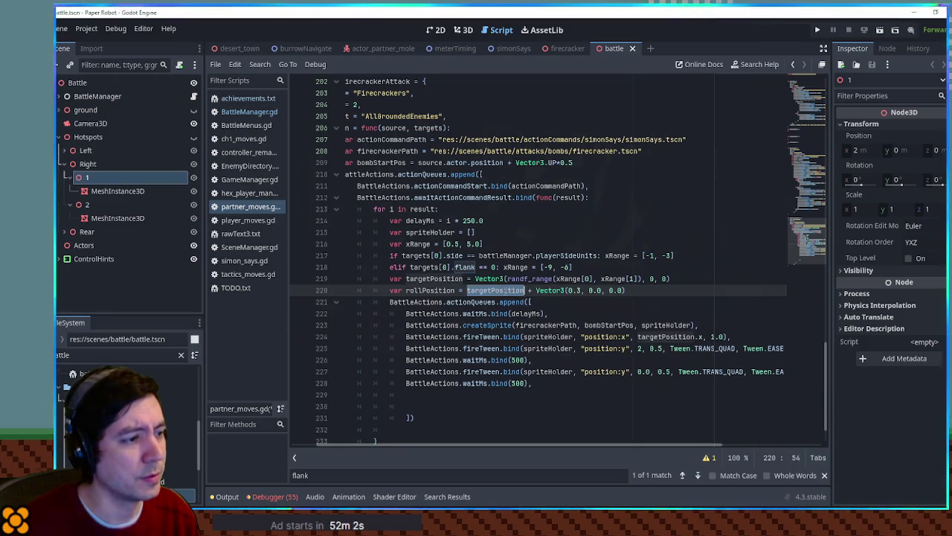
{"action": "left_click", "coordinate": [682, 289]}
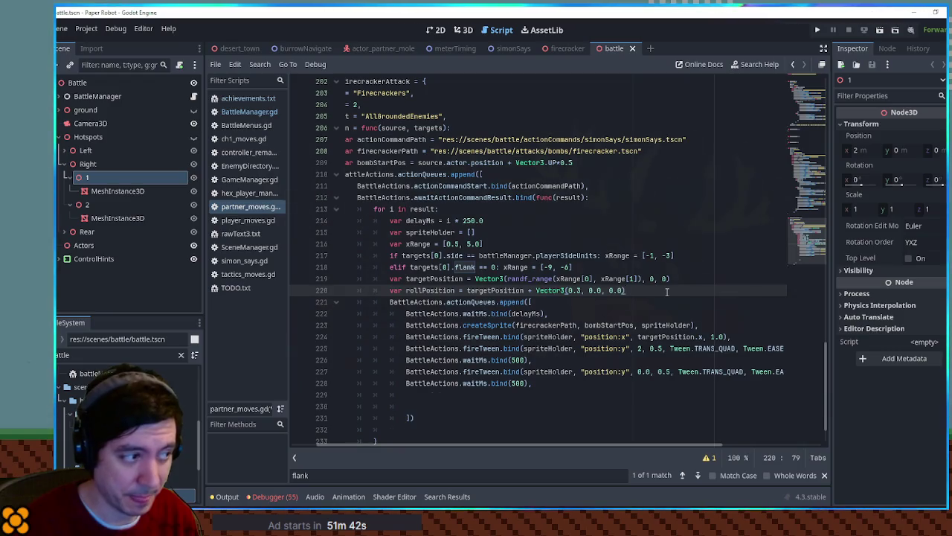
Start an if line below rollPosition by pasting the flank check, undoing the added player-side check.
{"action": "key", "text": "Return"}
{"action": "type", "text": "if"}
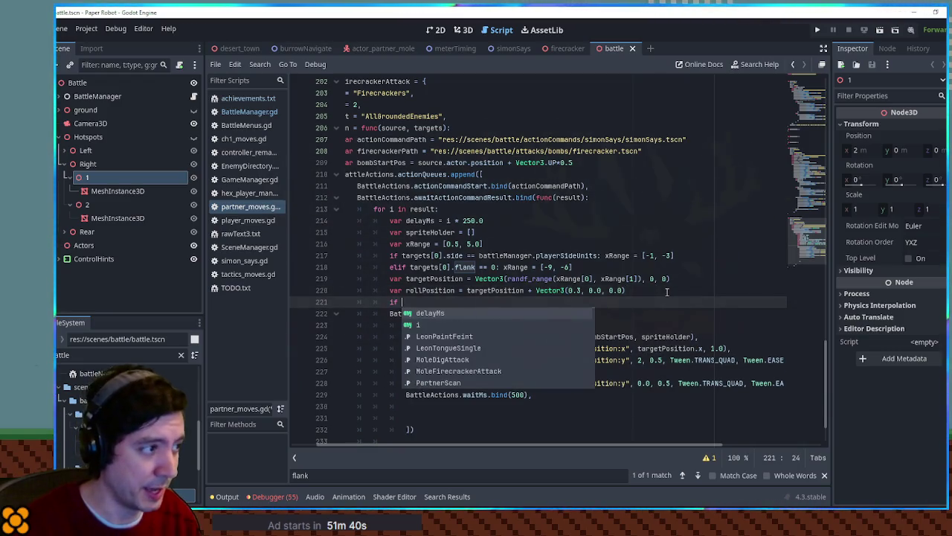
{"action": "left_click_drag", "start_coordinate": [410, 267], "coordinate": [496, 266]}
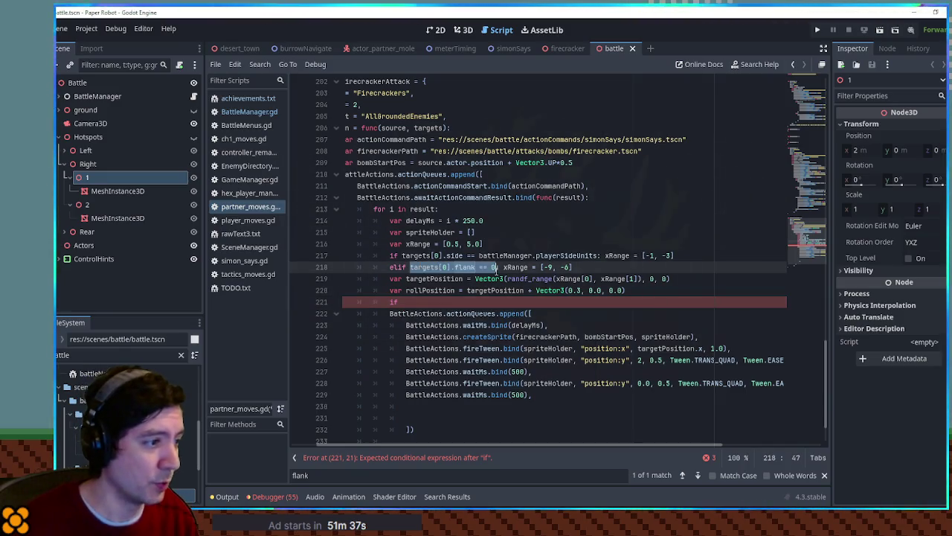
{"action": "key", "text": "ctrl+c"}
{"action": "left_click", "coordinate": [457, 305]}
{"action": "key", "text": "ctrl+v"}
{"action": "left_click_drag", "start_coordinate": [402, 255], "coordinate": [598, 255]}
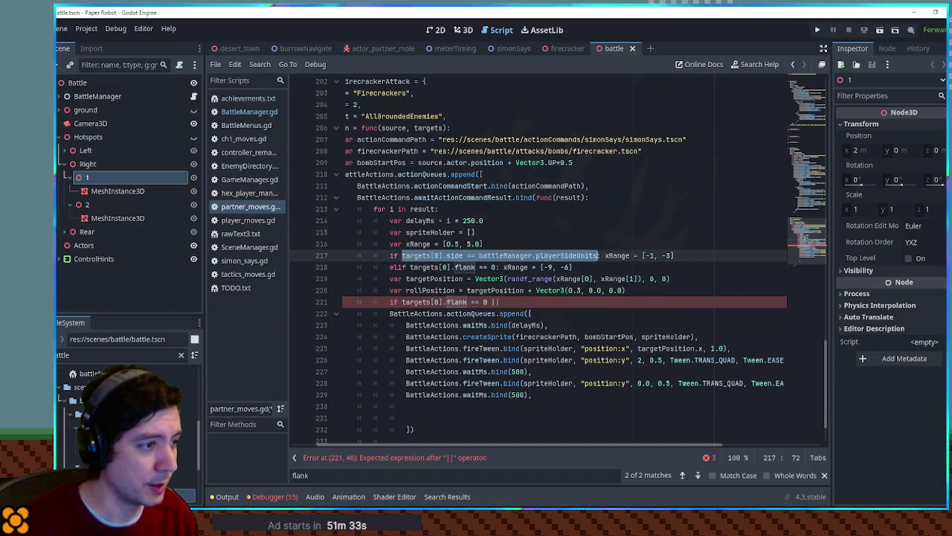
{"action": "key", "text": "ctrl+c"}
{"action": "left_click", "coordinate": [510, 301]}
{"action": "key", "text": "ctrl+v"}
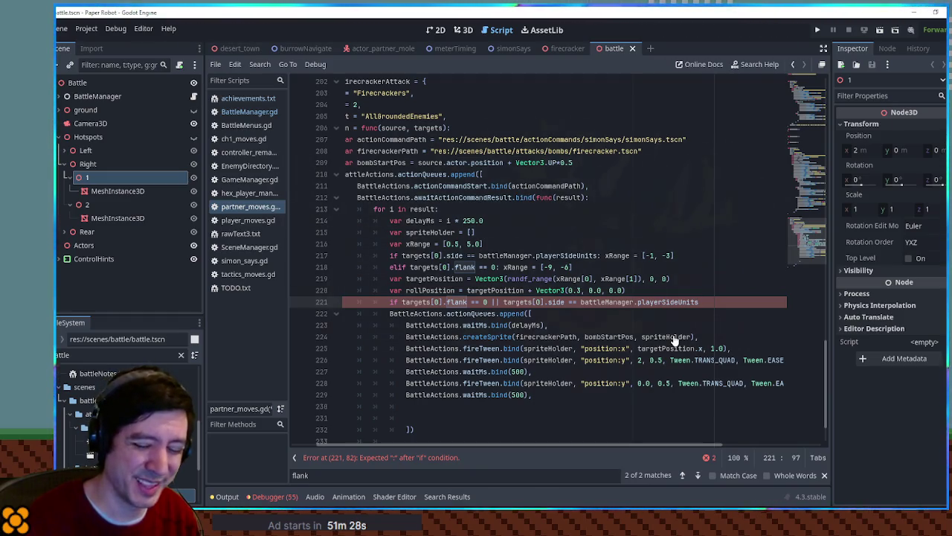
{"action": "key", "text": "ctrl+z"}
{"action": "key", "text": "ctrl+z"}
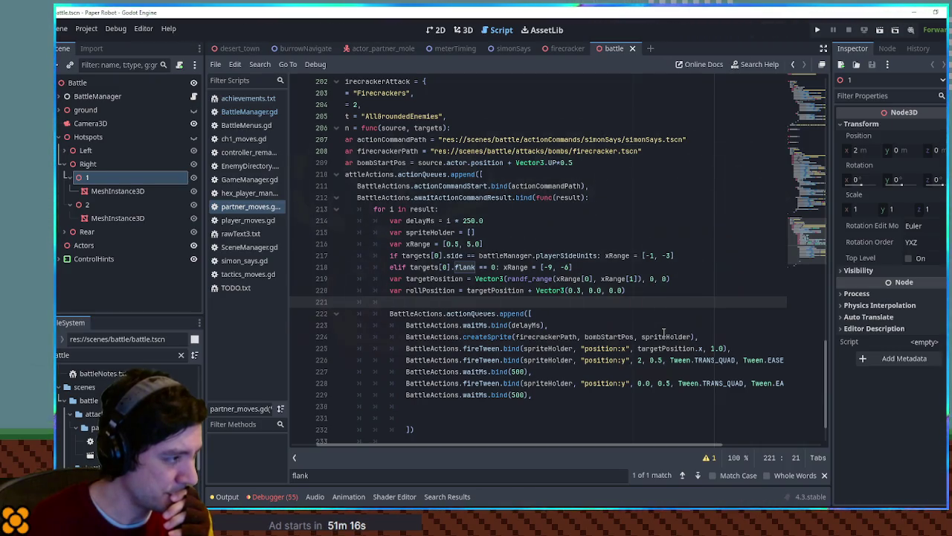
Call targetDir(source, targets[0], 0.3) on line 221 and open its definition.
{"action": "type", "text": "targetD"}
{"action": "key", "text": "Return"}
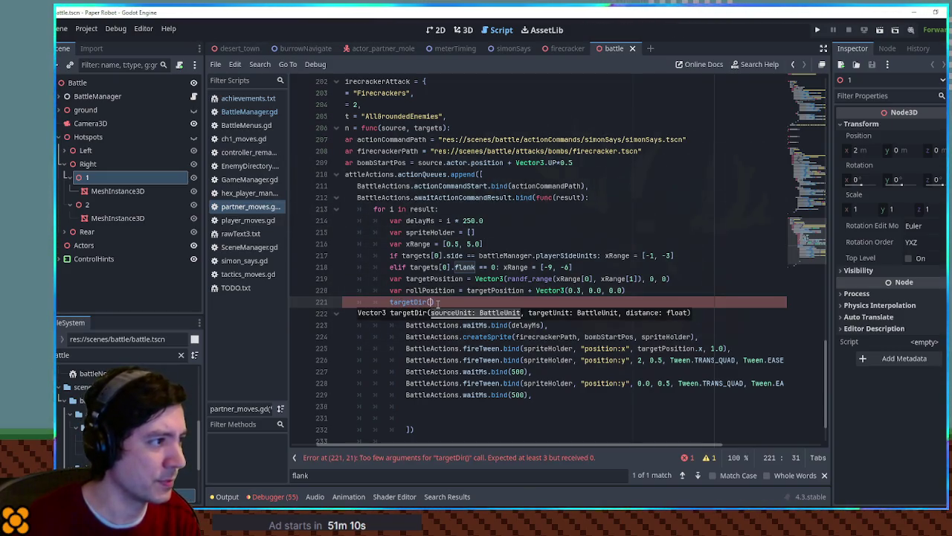
{"action": "type", "text": "source, ta"}
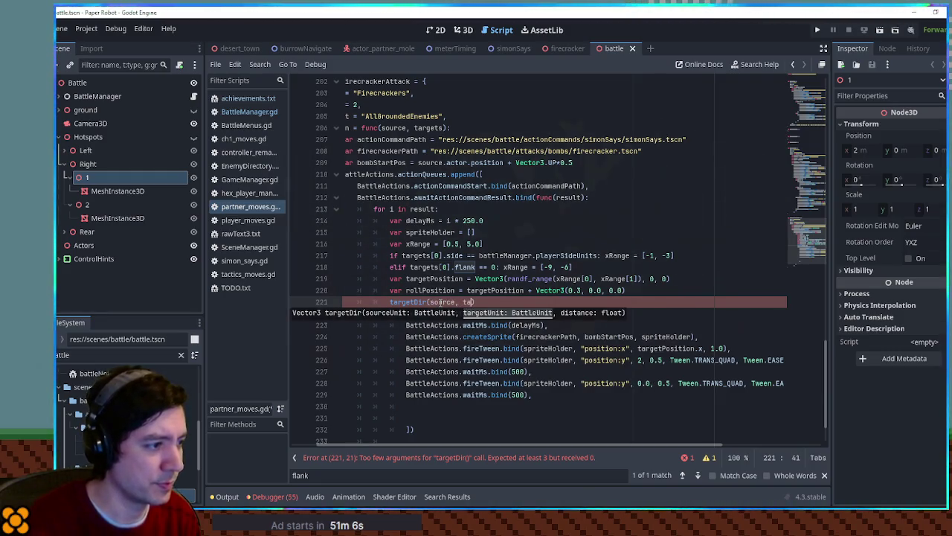
{"action": "type", "text": "rgets[0]"}
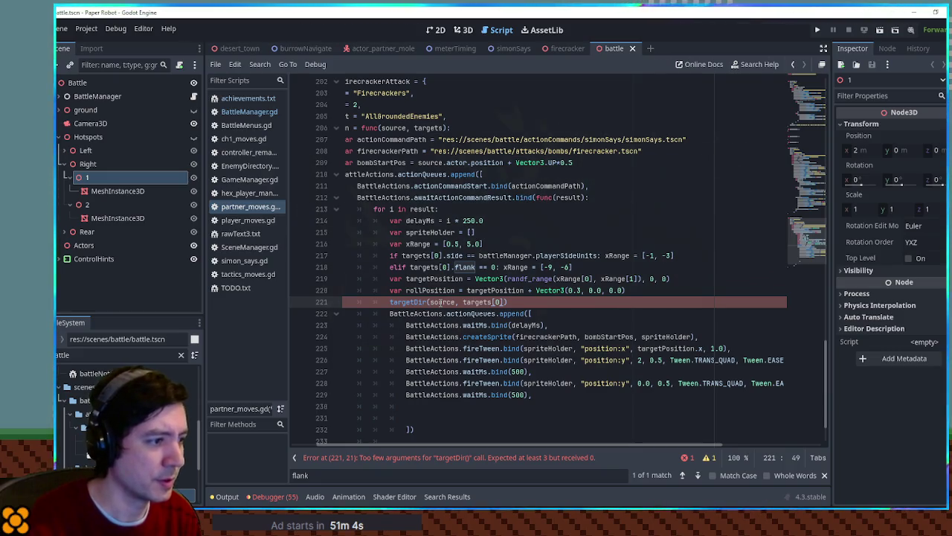
{"action": "type", "text": ", 0.3"}
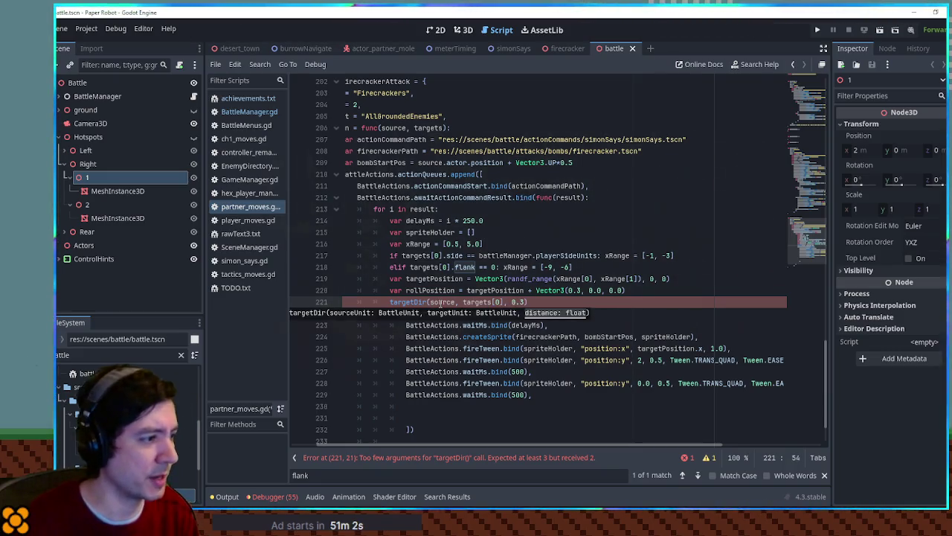
{"action": "left_click", "coordinate": [407, 302], "text": "ctrl"}
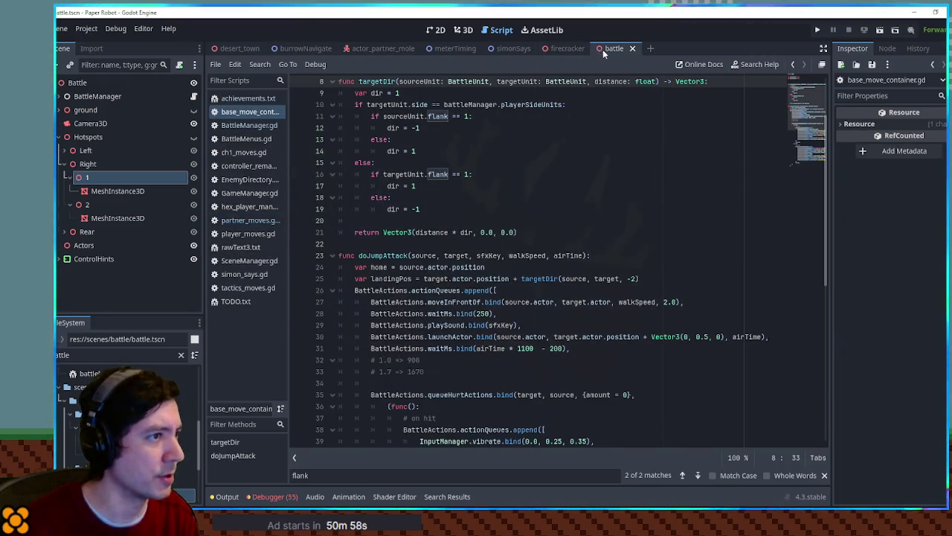
Close base_move_container.gd and replace Vector3(0.3, 0.0, 0.0) with targetDir(source, targets[0], 0.3).
{"action": "middle_click", "coordinate": [249, 113]}
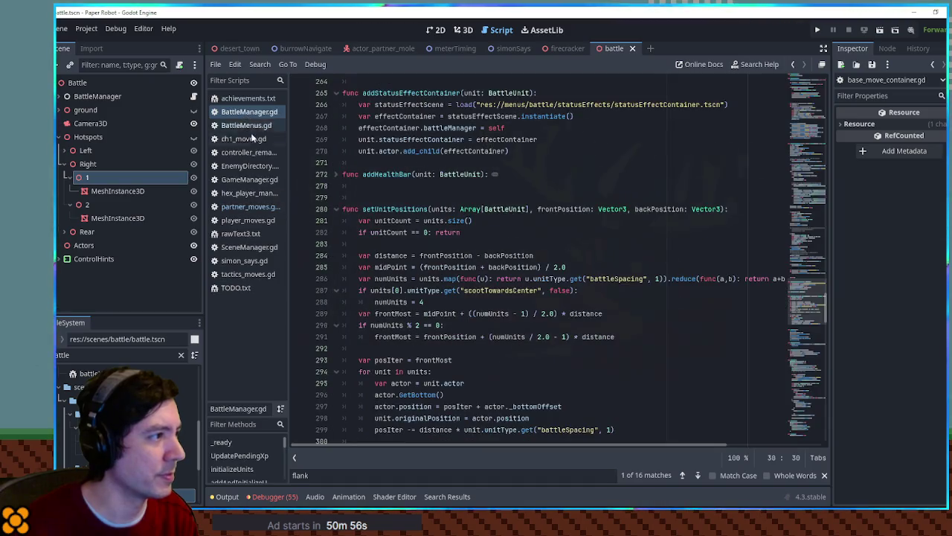
{"action": "left_click", "coordinate": [245, 207]}
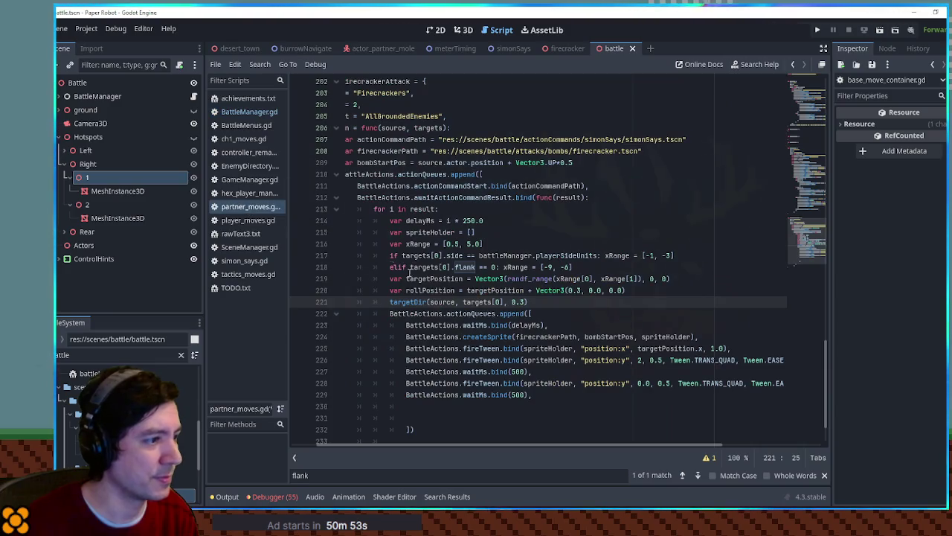
{"action": "key", "text": "shift+Home"}
{"action": "key", "text": "BackSpace"}
{"action": "left_click_drag", "start_coordinate": [536, 290], "coordinate": [626, 290]}
{"action": "key", "text": "ctrl+v"}
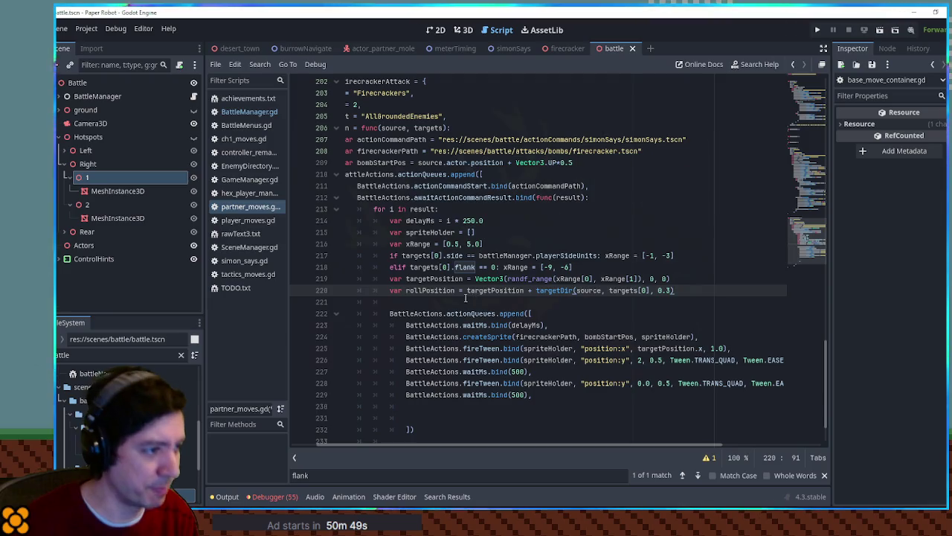
{"action": "double_click", "coordinate": [430, 290]}
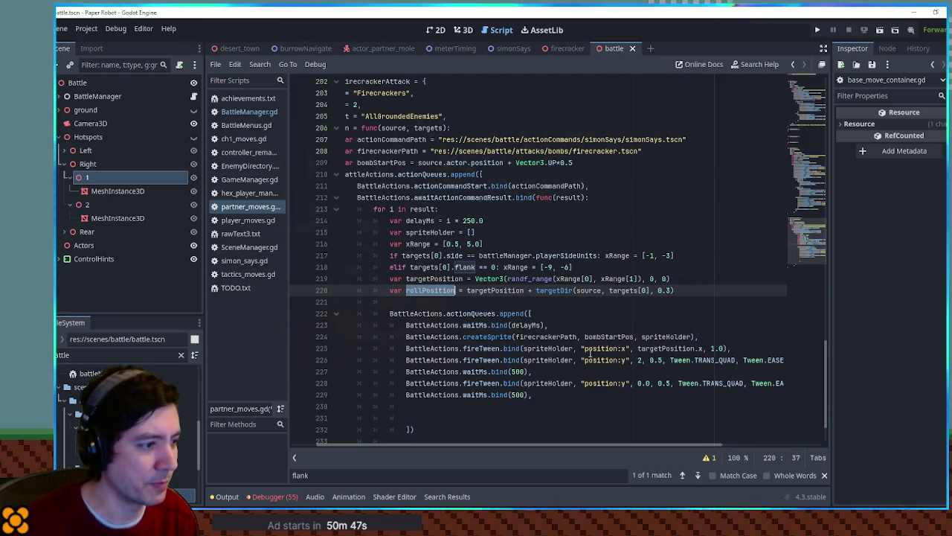
{"action": "left_click", "coordinate": [595, 395]}
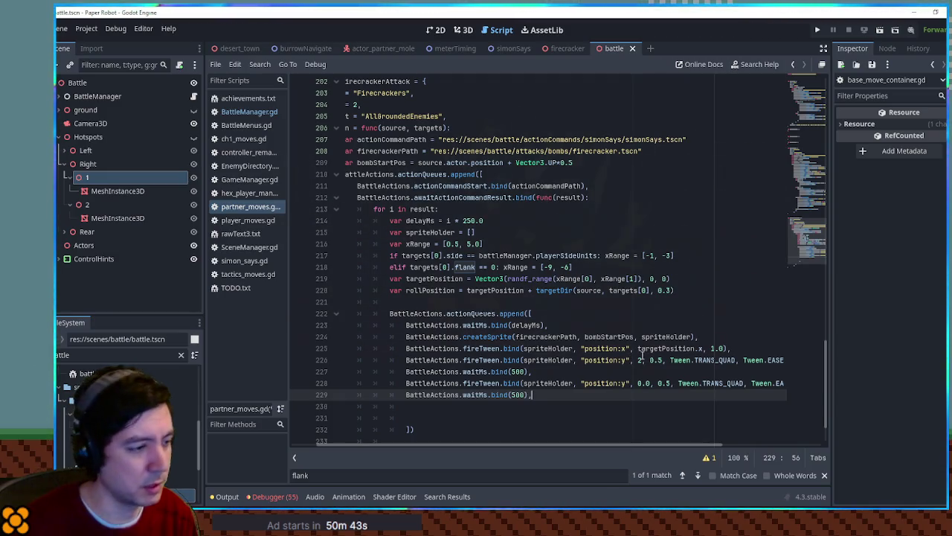
Duplicate the position:x fireTween line at the end of the firecracker sequence.
{"action": "scroll", "coordinate": [642, 354], "scroll_direction": "down", "scroll_amount": 2}
{"action": "scroll", "coordinate": [758, 442], "scroll_direction": "right", "scroll_amount": 3}
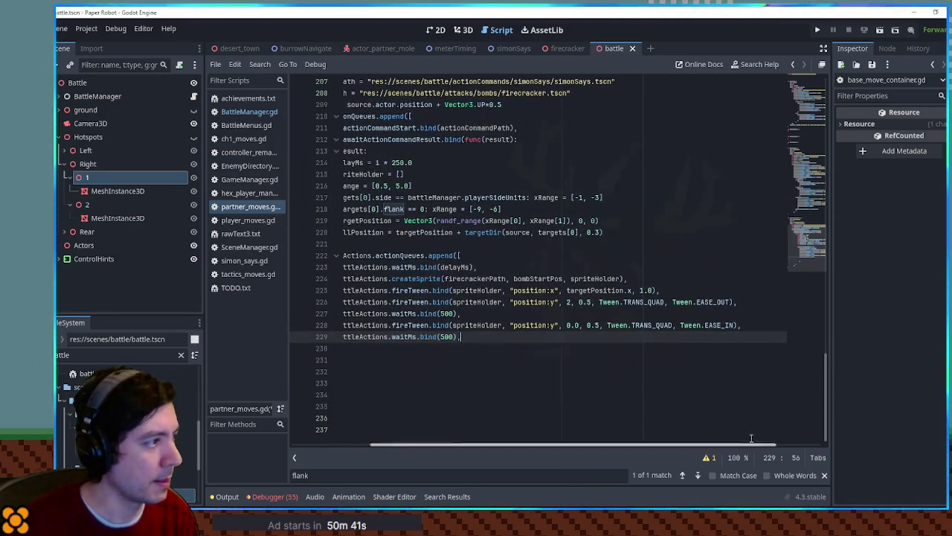
{"action": "left_click_drag", "start_coordinate": [203, 290], "coordinate": [178, 290]}
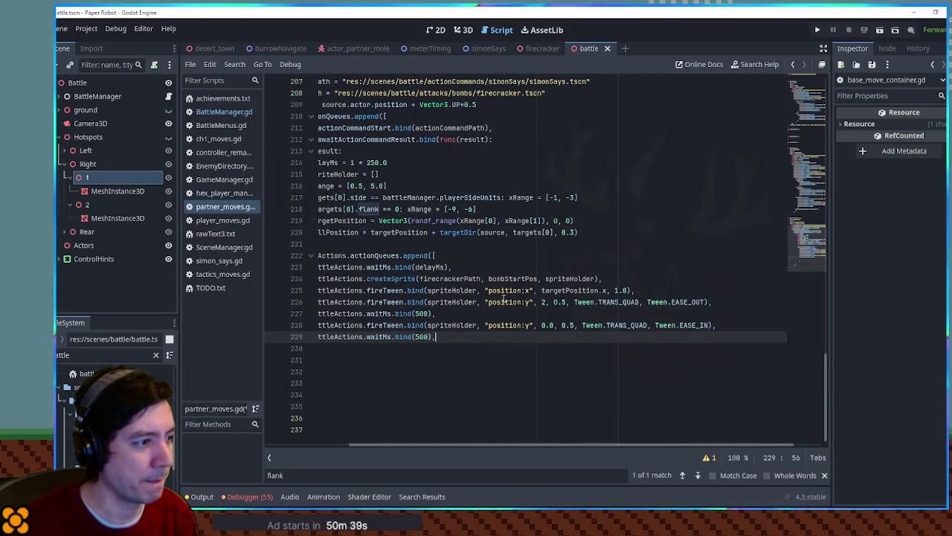
{"action": "key", "text": "Down"}
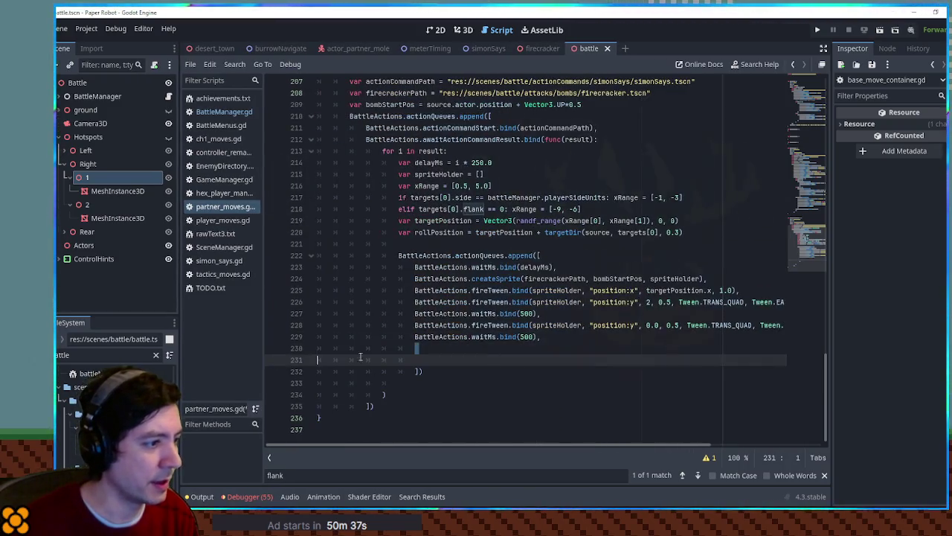
{"action": "left_click_drag", "start_coordinate": [743, 292], "coordinate": [708, 279]}
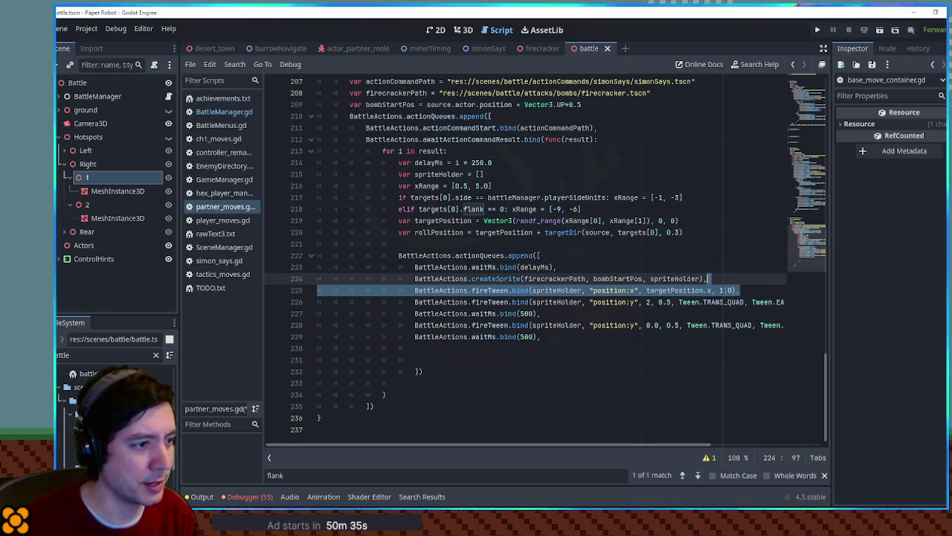
{"action": "key", "text": "ctrl+c"}
{"action": "left_click", "coordinate": [565, 348]}
{"action": "key", "text": "ctrl+v"}
{"action": "key", "text": "Home"}
{"action": "key", "text": "BackSpace"}
{"action": "key", "text": "BackSpace"}
{"action": "key", "text": "BackSpace"}
Retarget the copied tween to rollPosition.x with a 0.2-second duration.
{"action": "left_click_drag", "start_coordinate": [577, 444], "coordinate": [610, 444]}
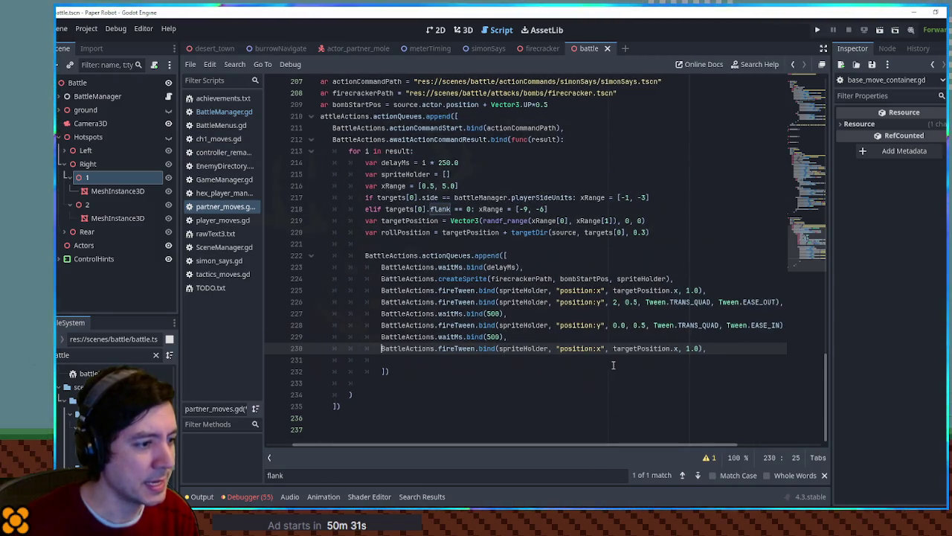
{"action": "double_click", "coordinate": [406, 232]}
{"action": "key", "text": "ctrl+c"}
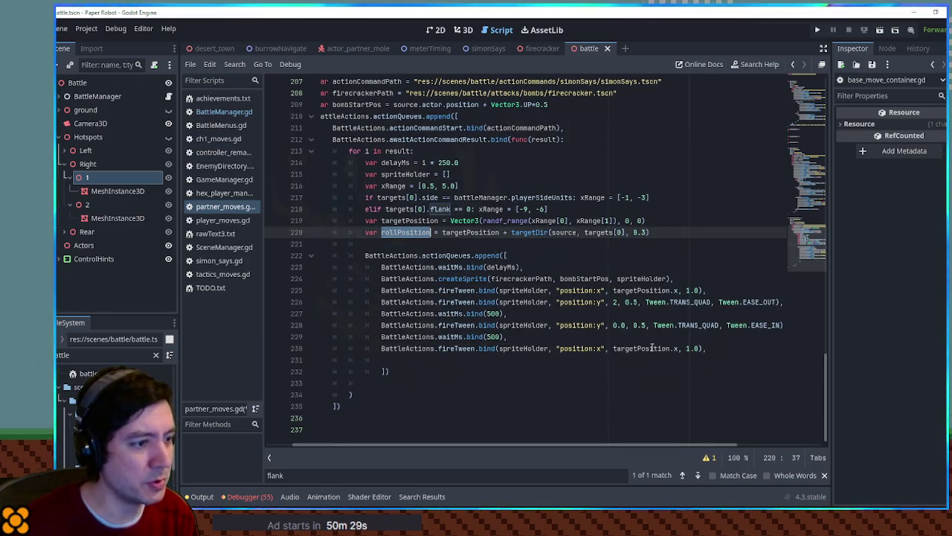
{"action": "double_click", "coordinate": [644, 348]}
{"action": "key", "text": "ctrl+v"}
{"action": "left_click_drag", "start_coordinate": [677, 348], "coordinate": [691, 348]}
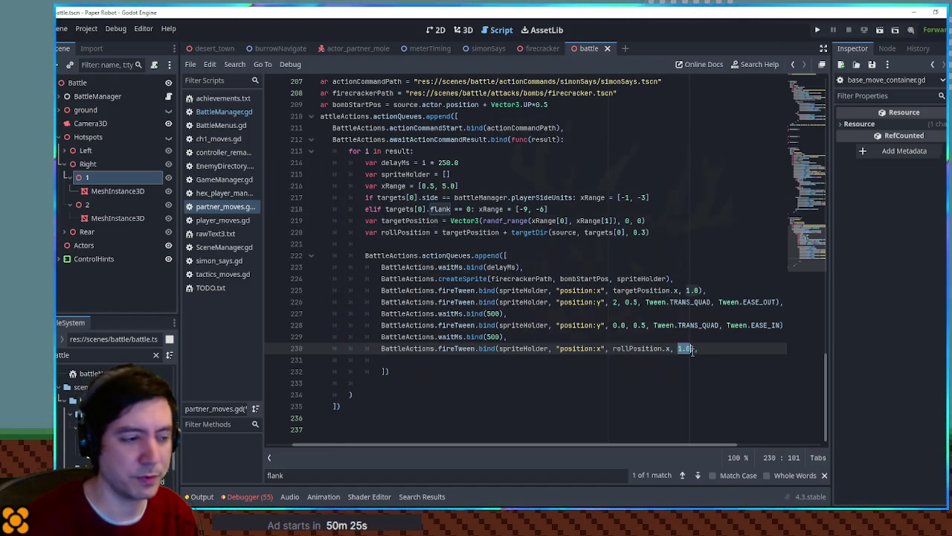
{"action": "type", "text": "0.2"}
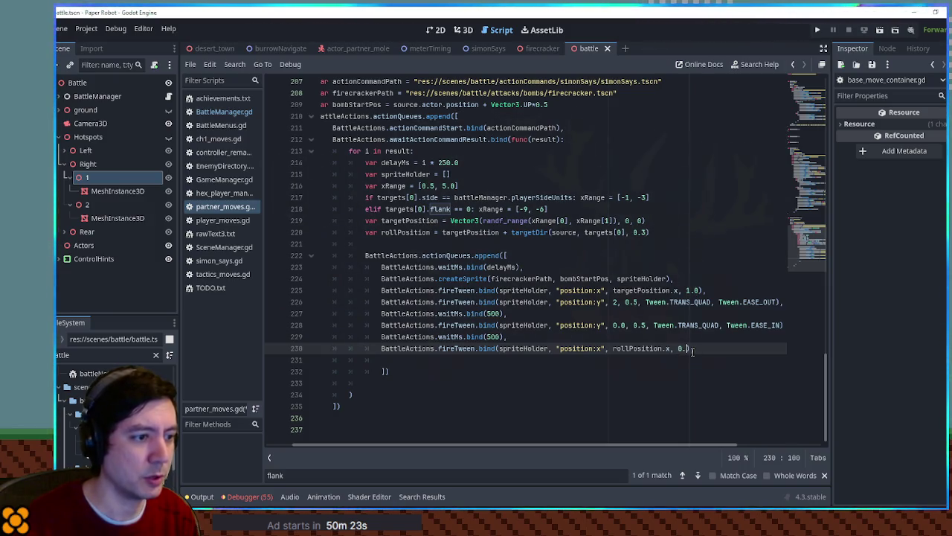
Give the roll tween the TRANS_QUAD, EASE_OUT transition and easing copied from line 227.
{"action": "left_click", "coordinate": [658, 233]}
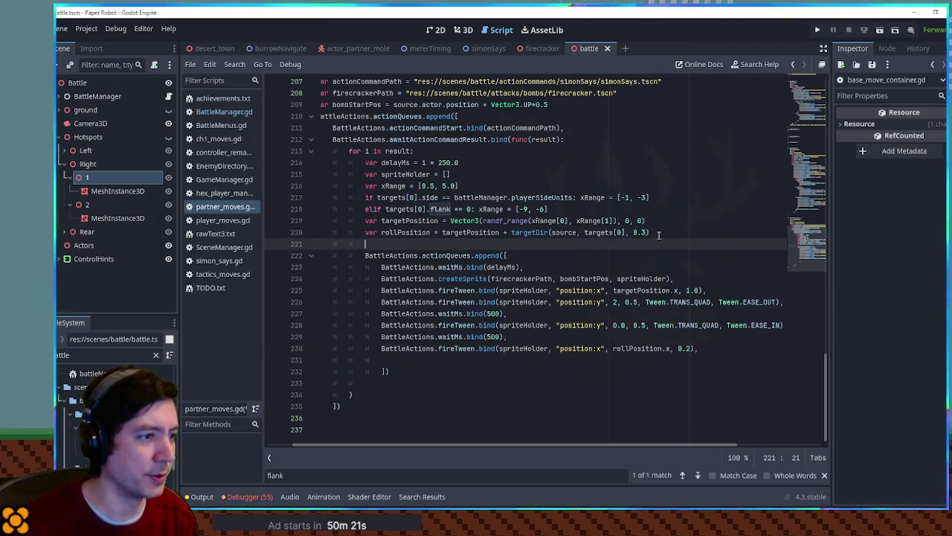
{"action": "key", "text": "Return"}
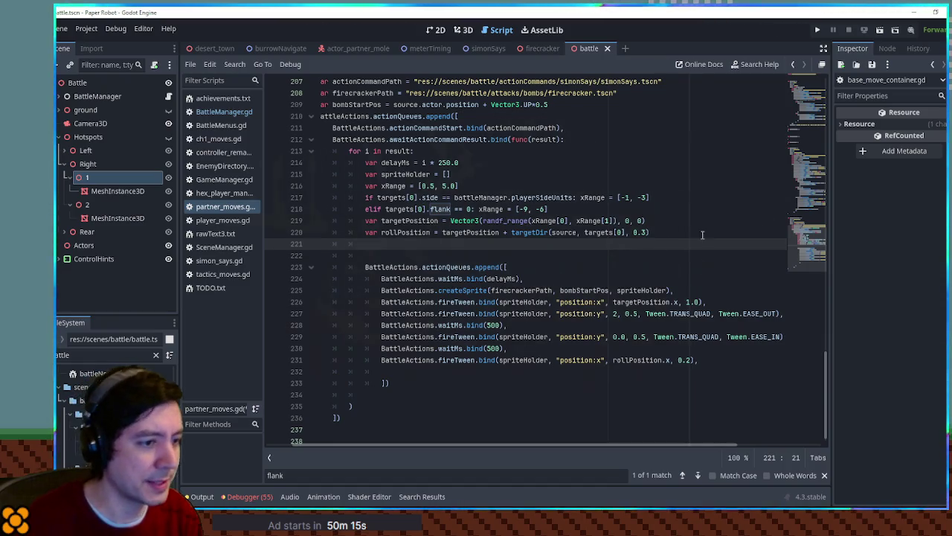
{"action": "left_click_drag", "start_coordinate": [708, 444], "coordinate": [783, 444]}
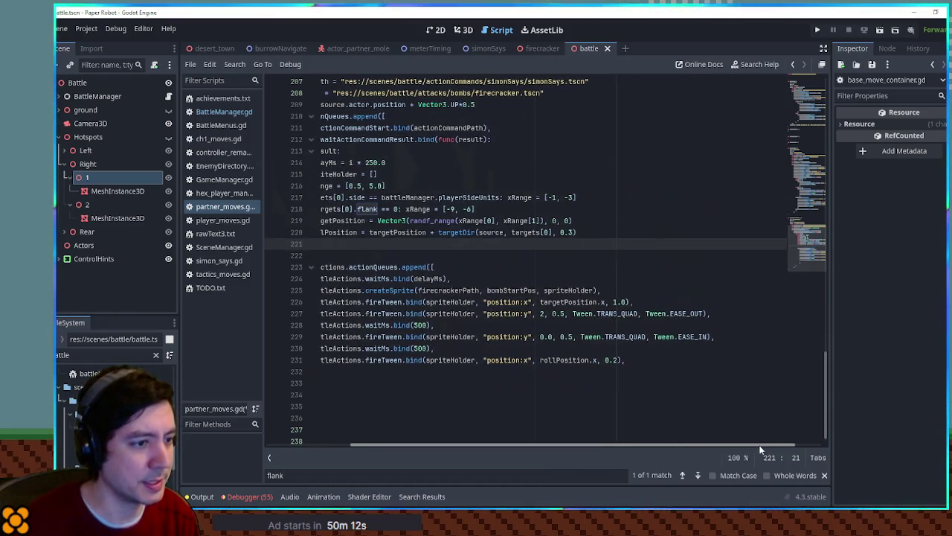
{"action": "left_click_drag", "start_coordinate": [638, 313], "coordinate": [702, 313]}
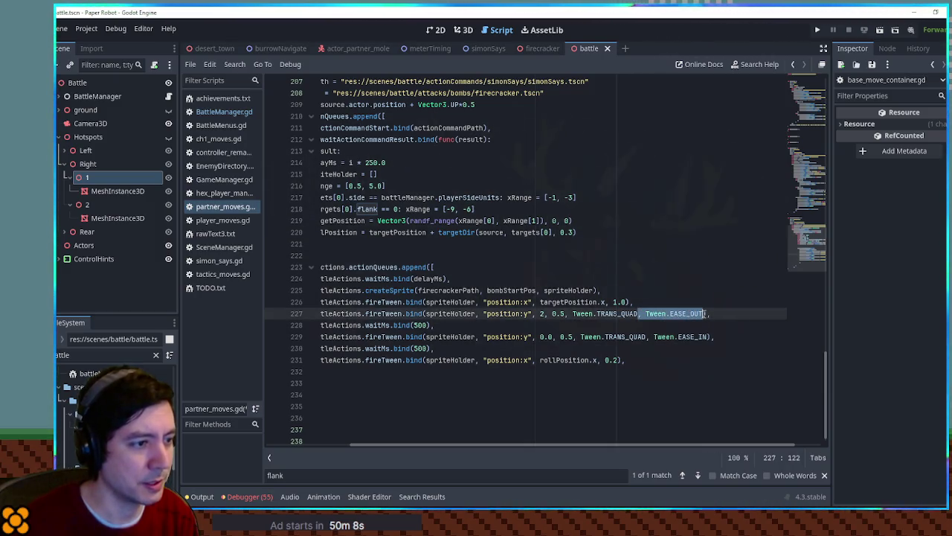
{"action": "left_click_drag", "start_coordinate": [565, 313], "coordinate": [706, 313]}
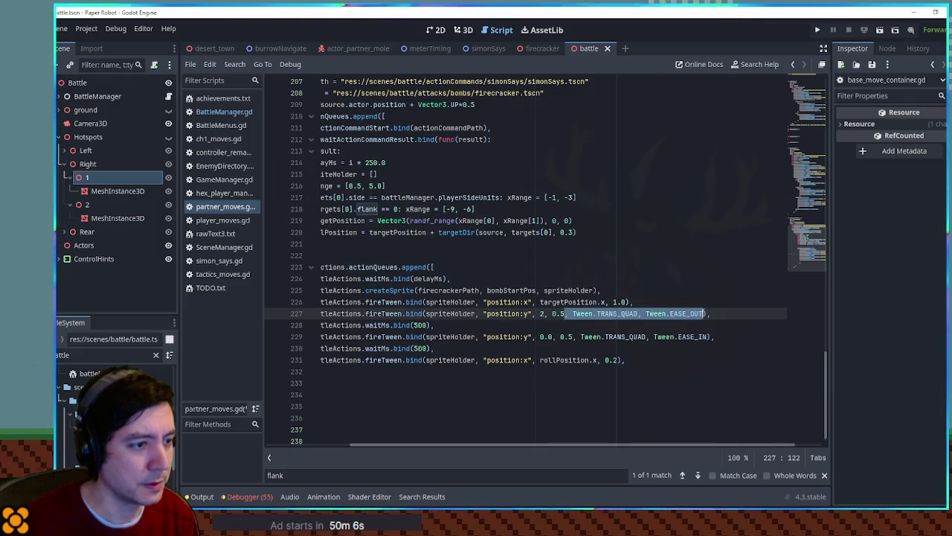
{"action": "left_click", "coordinate": [617, 360]}
{"action": "key", "text": "ctrl+v"}
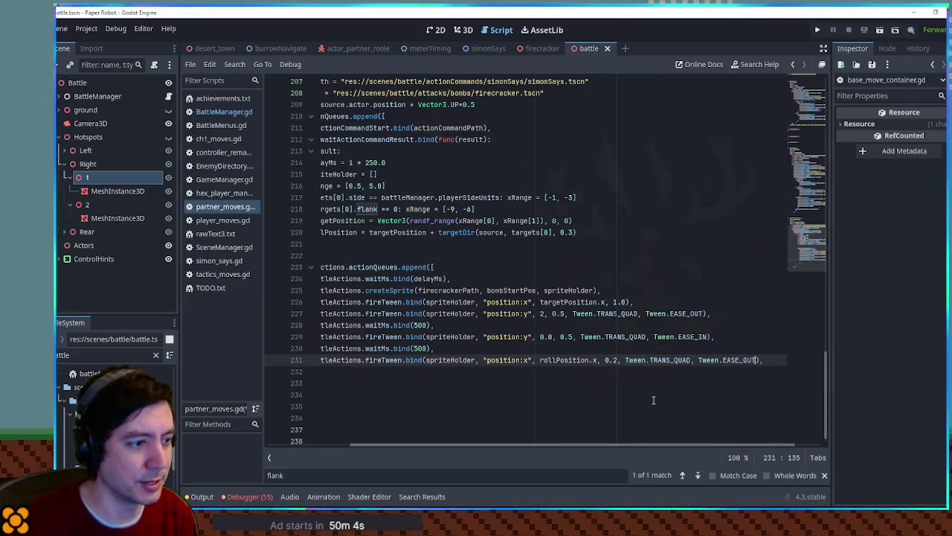
Add BattleActions.waitMs.bind(200) after the roll tween and remove the extra blank line.
{"action": "scroll", "coordinate": [572, 445], "scroll_direction": "left", "scroll_amount": 3}
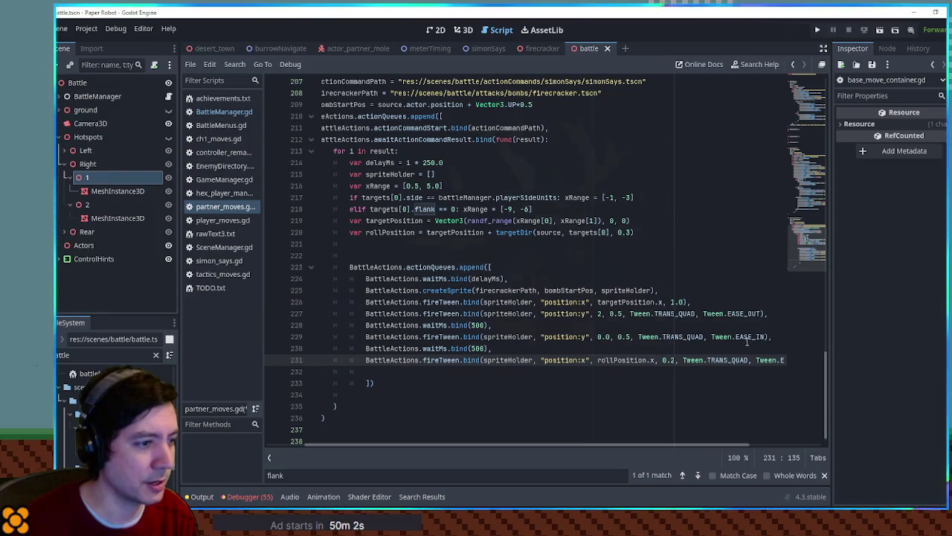
{"action": "left_click", "coordinate": [439, 375]}
{"action": "type", "text": "BattleActions.waitMs.bind(200),"}
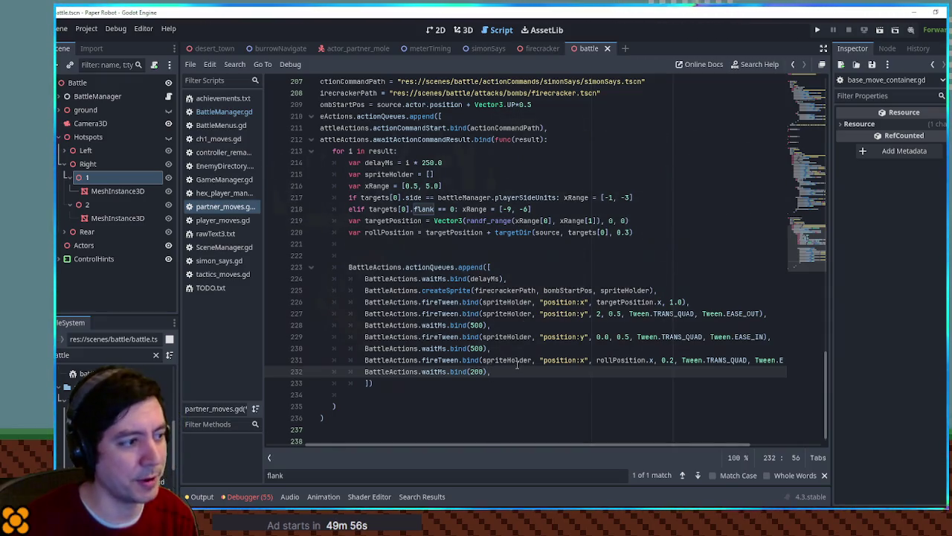
{"action": "left_click", "coordinate": [378, 255]}
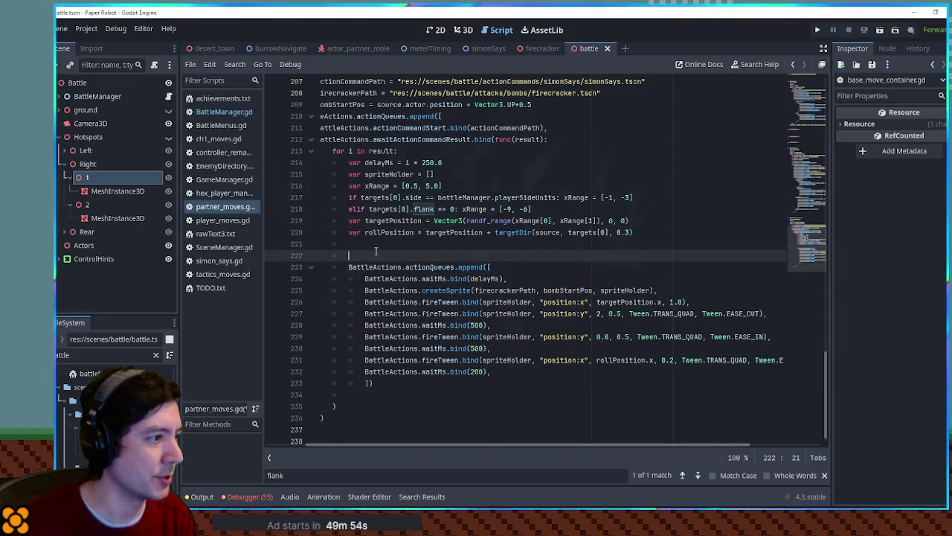
{"action": "key", "text": "ctrl+shift+k"}
{"action": "mouse_move", "coordinate": [344, 221]}
{"action": "left_mouse_down"}
{"action": "mouse_move", "coordinate": [489, 393]}
{"action": "mouse_move", "coordinate": [494, 372]}
{"action": "left_mouse_up"}
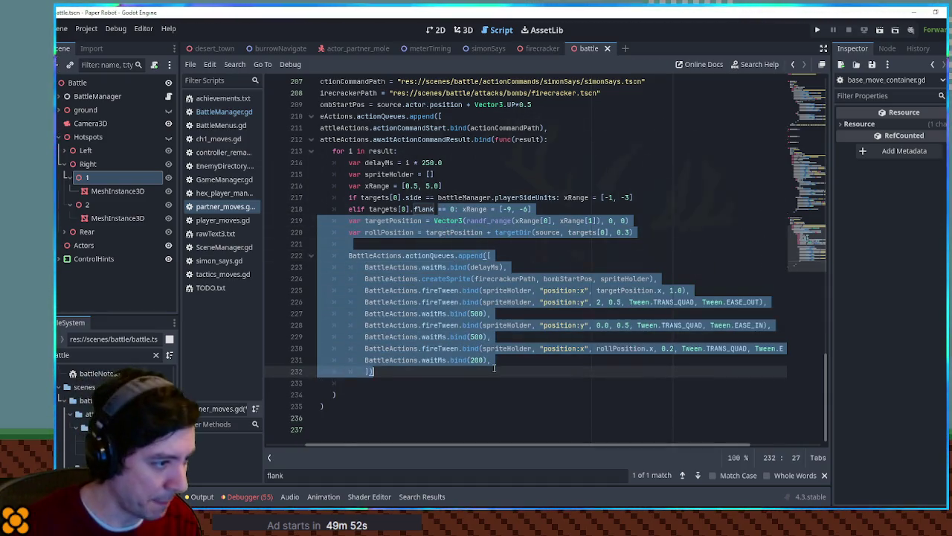
Replace the fixed height 2 in line 226's position:y tween with randf_range(1.5, 2.5).
{"action": "left_click", "coordinate": [493, 370]}
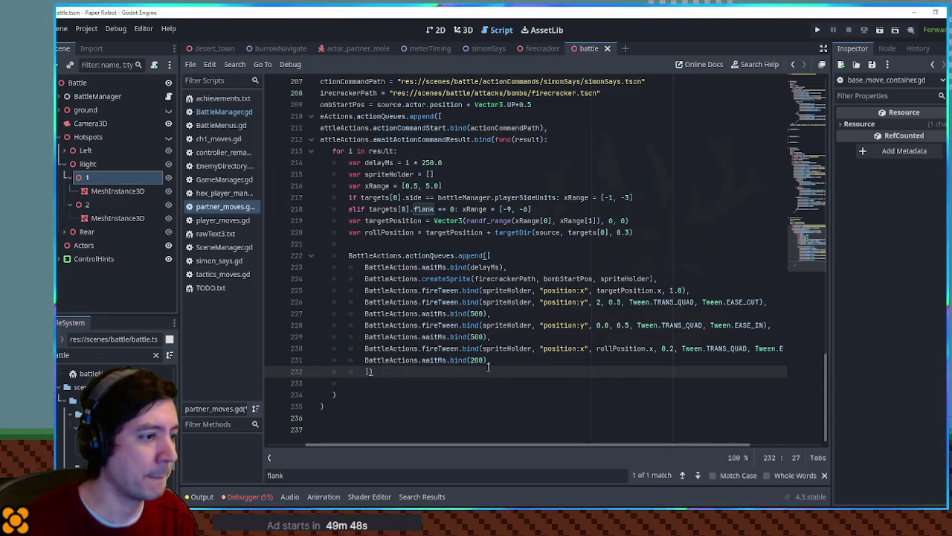
{"action": "left_click", "coordinate": [597, 302]}
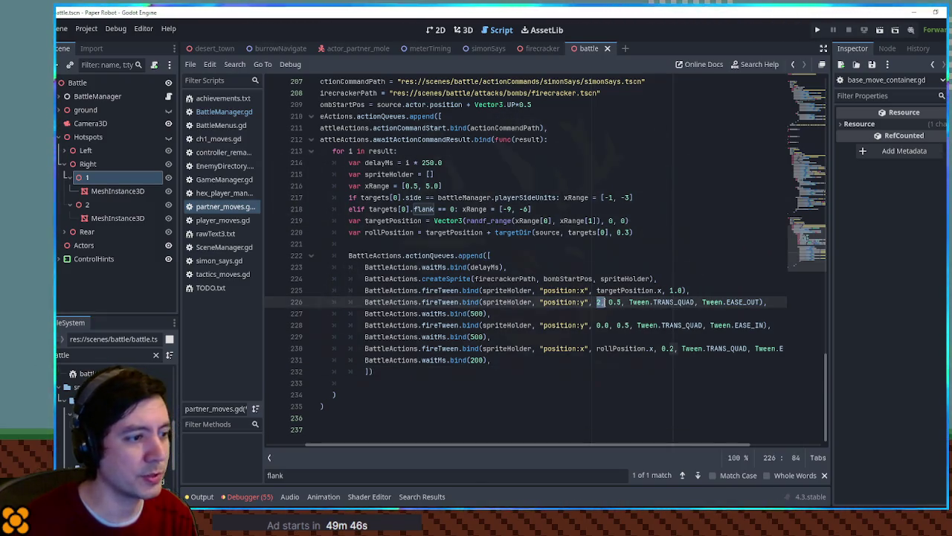
{"action": "type", "text": "randf_range("}
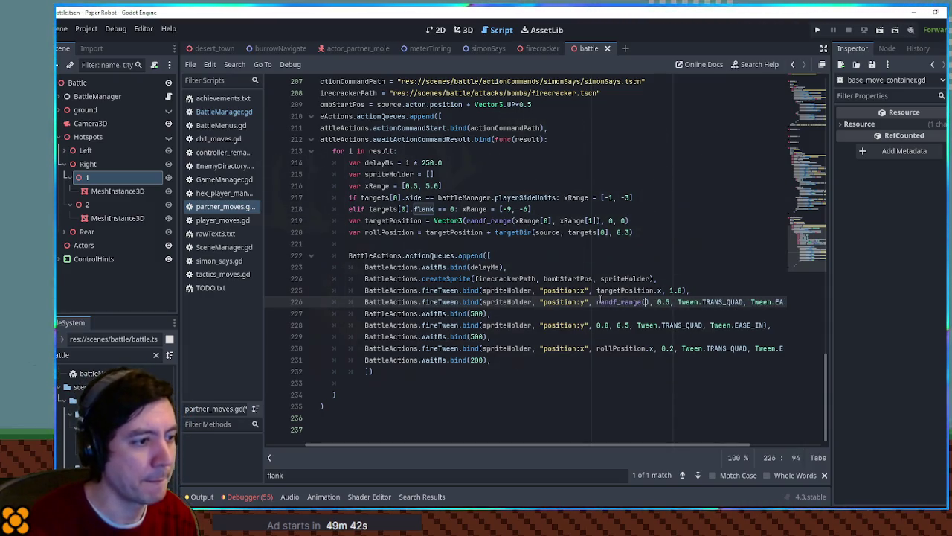
{"action": "type", "text": "1.5, "}
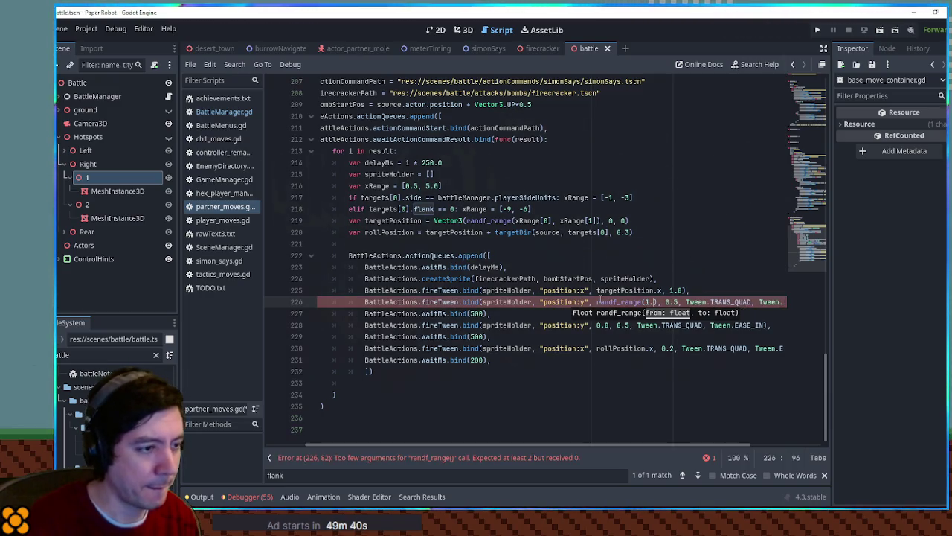
{"action": "type", "text": "2.5"}
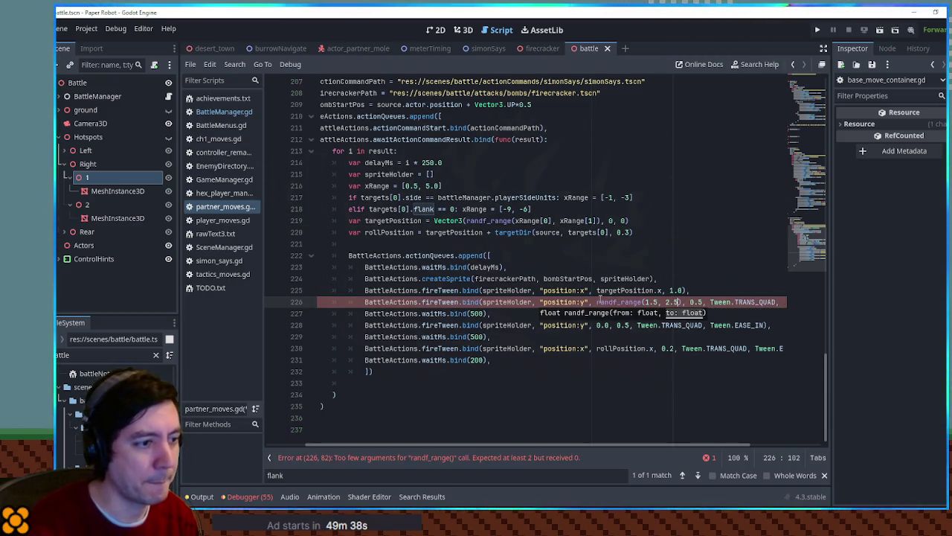
{"action": "left_click", "coordinate": [597, 302]}
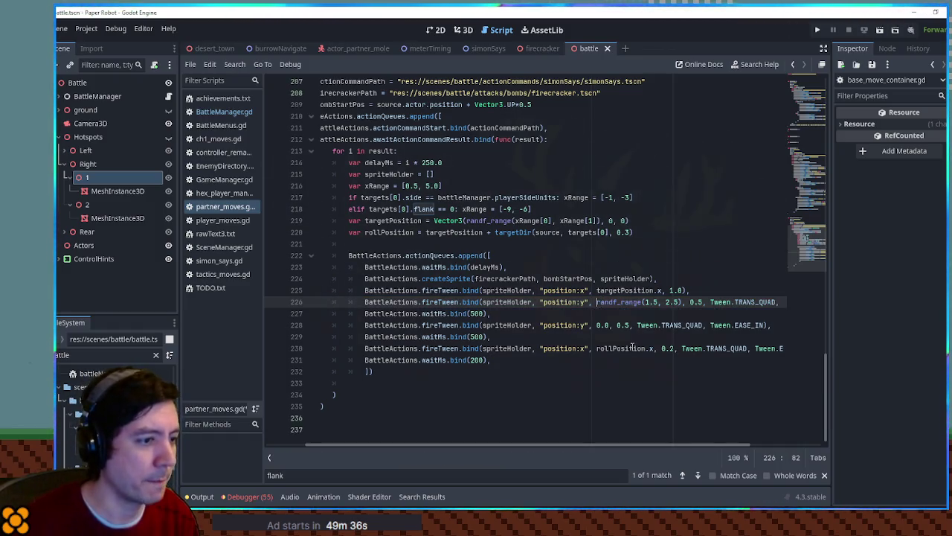
{"action": "mouse_move", "coordinate": [624, 445]}
{"action": "left_mouse_down"}
{"action": "mouse_move", "coordinate": [564, 445]}
{"action": "mouse_move", "coordinate": [611, 443]}
{"action": "left_mouse_up"}
{"action": "key", "text": "Down"}
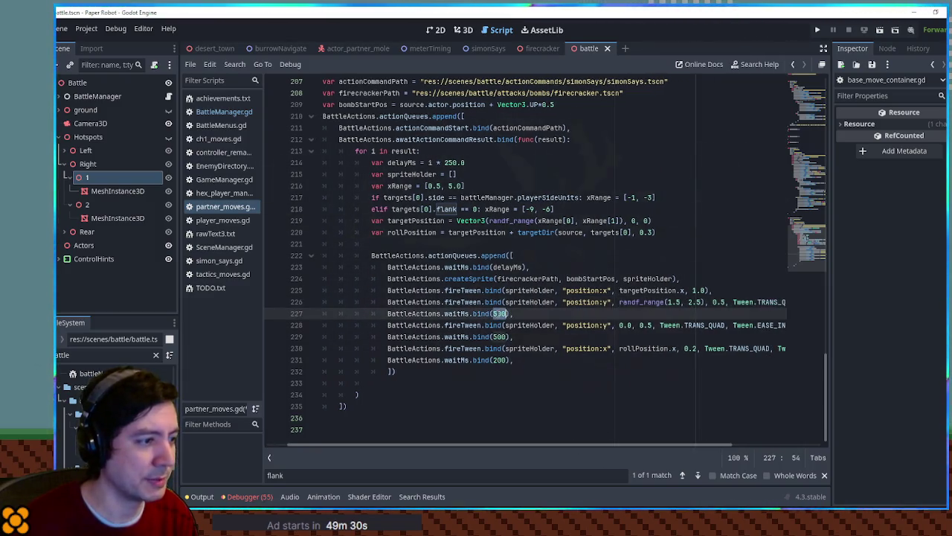
Add an arcTime variable on a new line below rollPosition.
{"action": "key", "text": "Down"}
{"action": "key", "text": "Down"}
{"action": "left_click", "coordinate": [698, 232]}
{"action": "key", "text": "Return"}
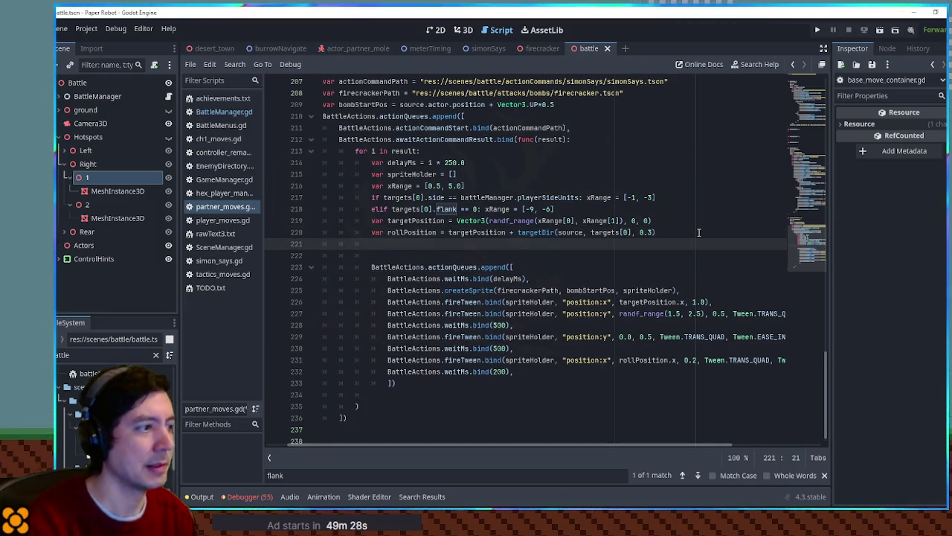
{"action": "type", "text": "Time"}
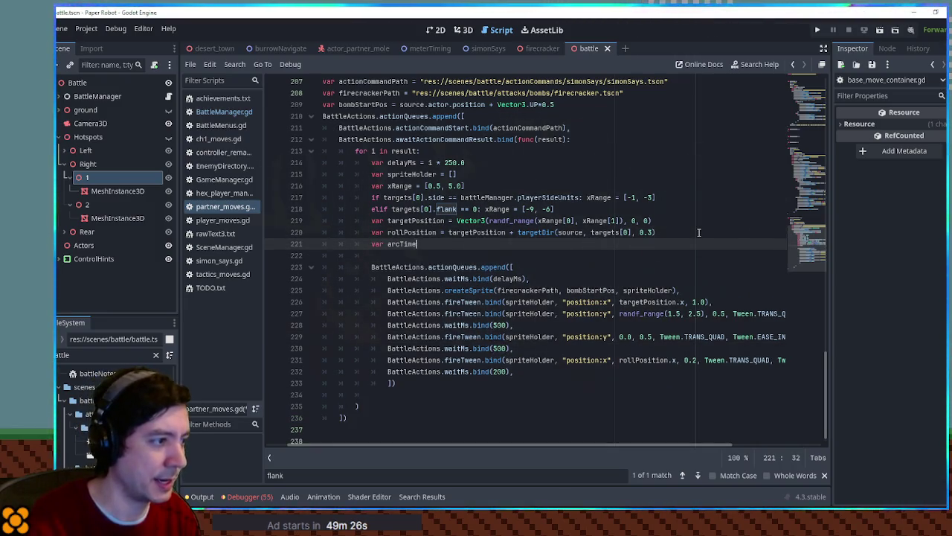
{"action": "type", "text": " = "}
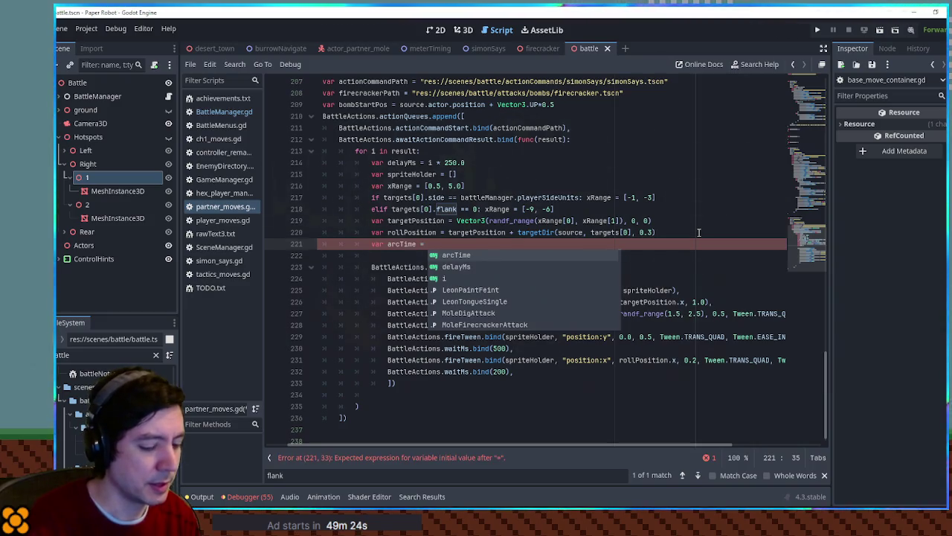
{"action": "type", "text": "500"}
{"action": "key", "text": "BackSpace"}
{"action": "key", "text": "BackSpace"}
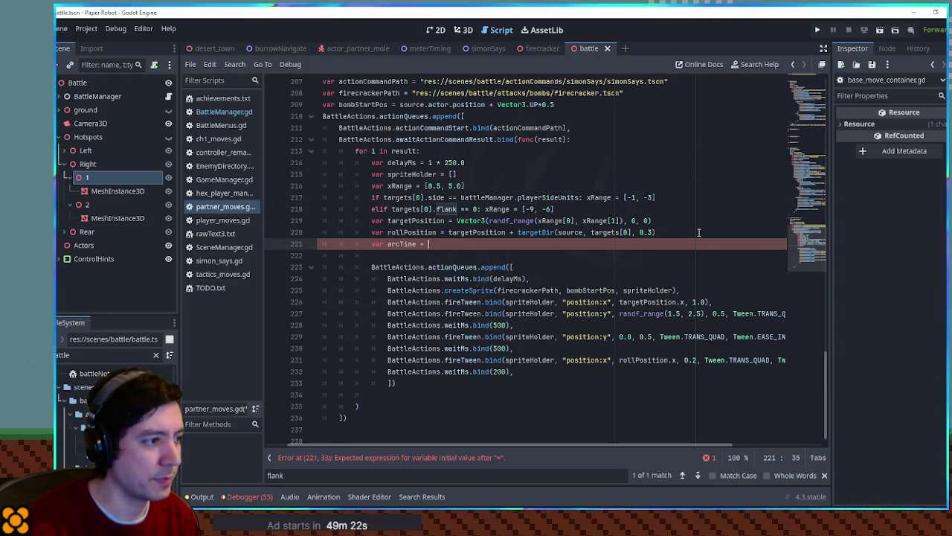
{"action": "type", "text": "0.5"}
Use arcTime for the 0.5 durations on lines 227/229 and arcTime*1000 for the 500 waits.
{"action": "left_click", "coordinate": [712, 313]}
{"action": "double_click", "coordinate": [716, 313]}
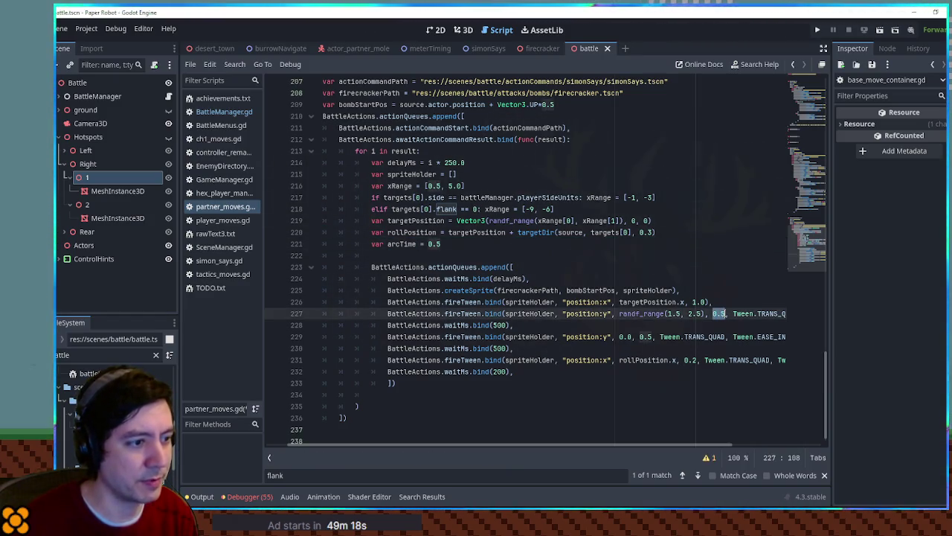
{"action": "type", "text": "arcTime"}
{"action": "double_click", "coordinate": [641, 336]}
{"action": "type", "text": "arcTime"}
{"action": "left_click", "coordinate": [498, 325]}
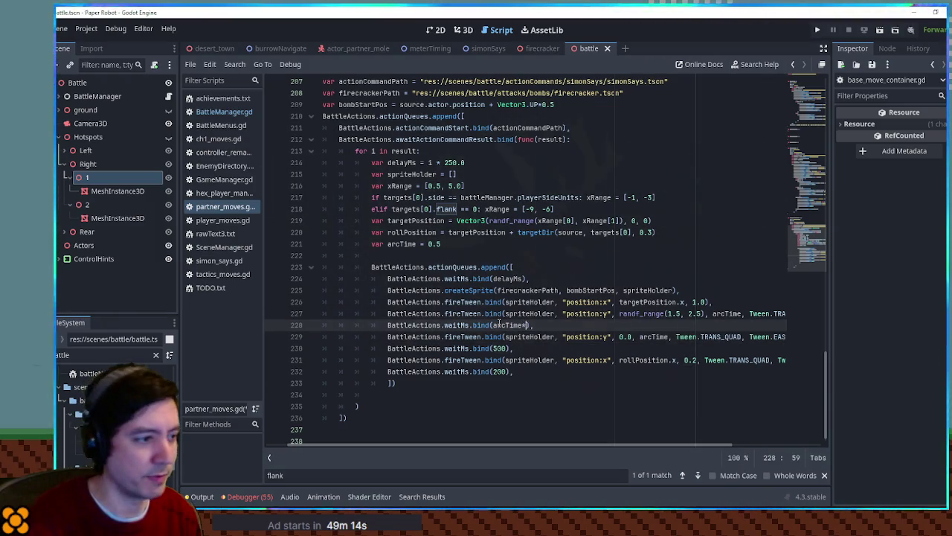
{"action": "left_click_drag", "start_coordinate": [493, 325], "coordinate": [543, 325]}
{"action": "key", "text": "ctrl+c"}
{"action": "double_click", "coordinate": [499, 348]}
{"action": "key", "text": "ctrl+v"}
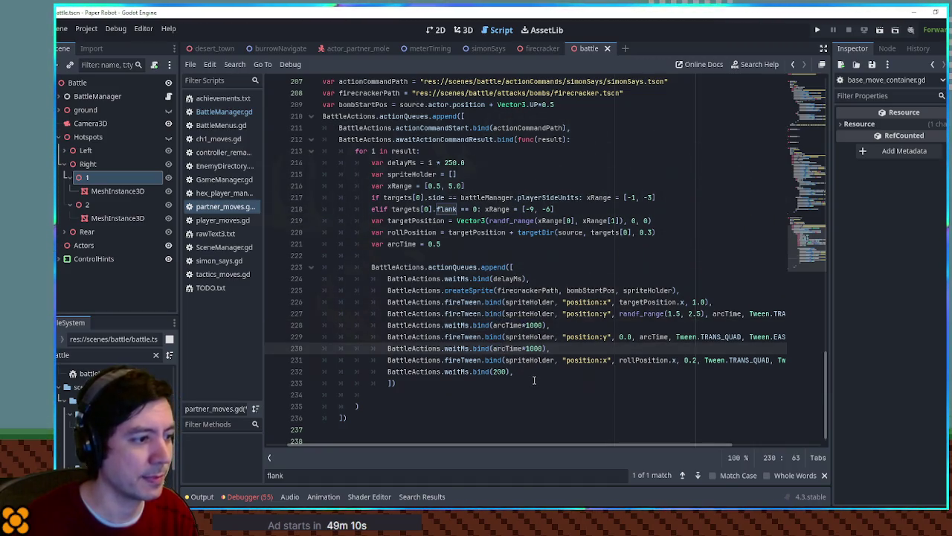
Set arcTime to randf_range(0.3, 0.6).
{"action": "left_click", "coordinate": [428, 244]}
{"action": "type", "text": "rand"}
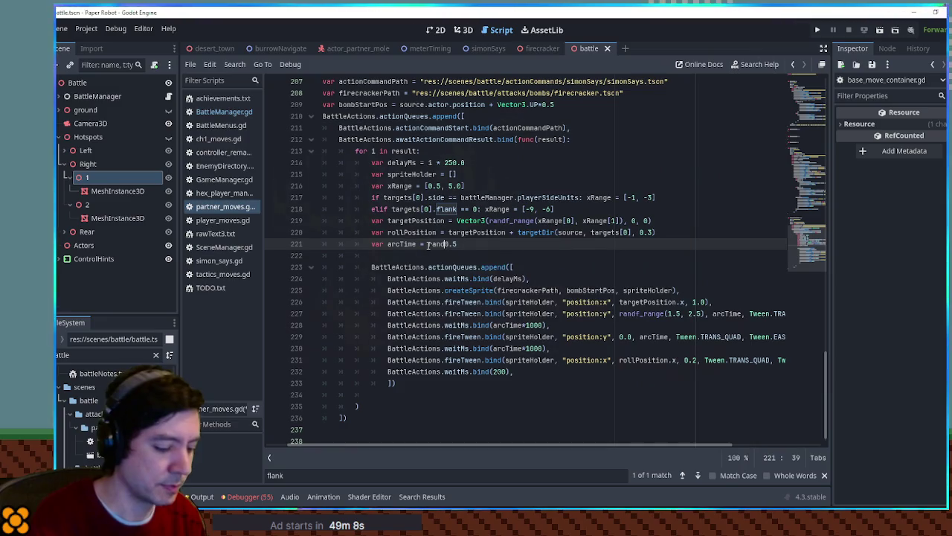
{"action": "type", "text": "f_range("}
{"action": "key", "text": "End"}
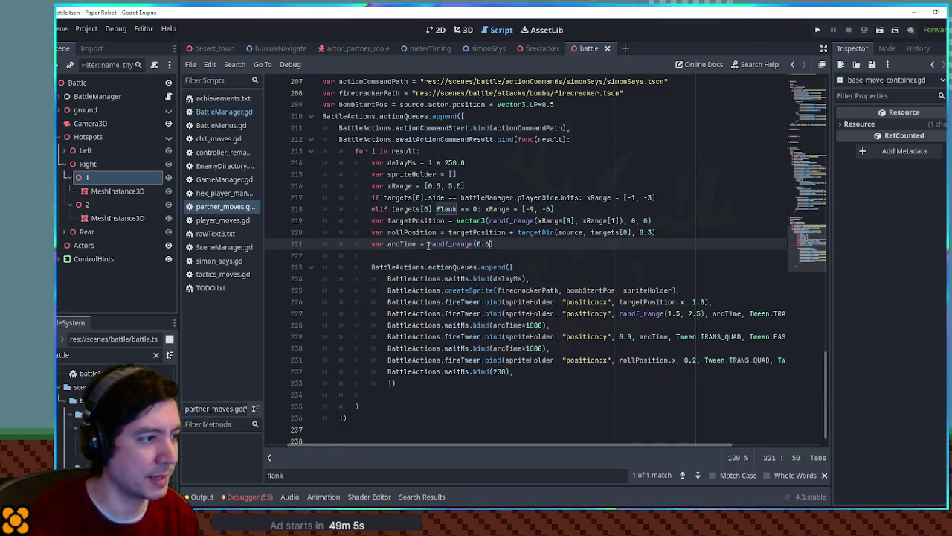
{"action": "key", "text": "Left"}
{"action": "key", "text": "Left"}
{"action": "type", "text": "0."}
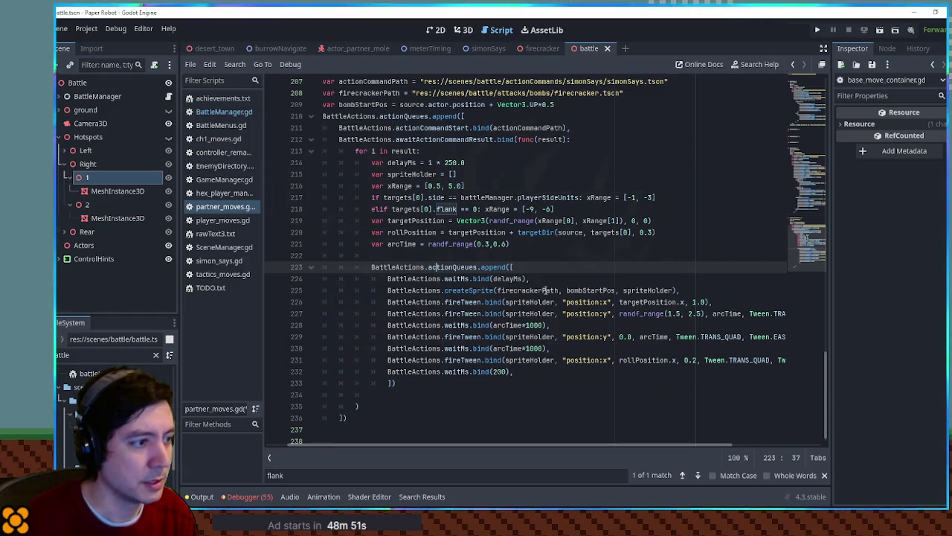
{"action": "left_click", "coordinate": [456, 256]}
Write a battleManager.bombs.append() call and move it to a new line after the last waitMs.
{"action": "type", "text": "le"}
{"action": "key", "text": "Return"}
{"action": "type", "text": "bs.append("}
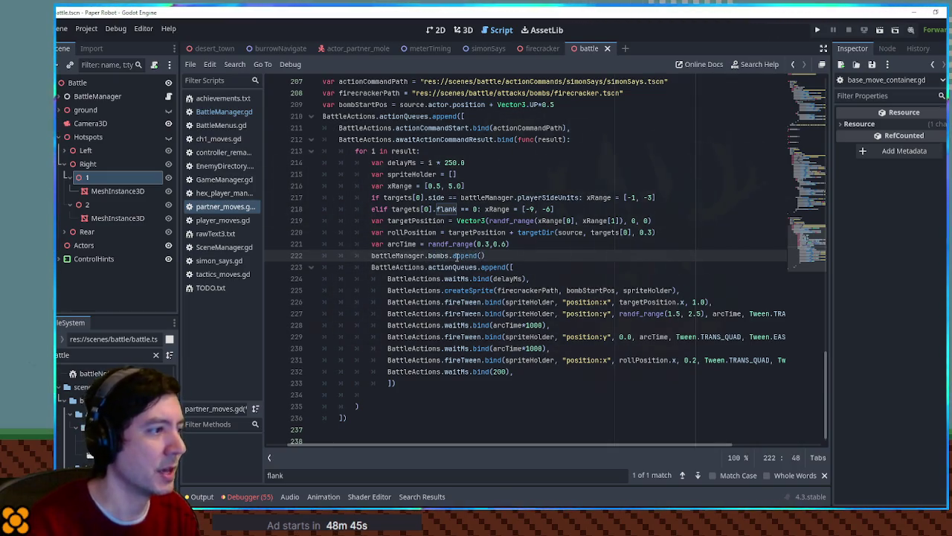
{"action": "triple_click", "coordinate": [528, 255]}
{"action": "key", "text": "ctrl+x"}
{"action": "left_click", "coordinate": [525, 360]}
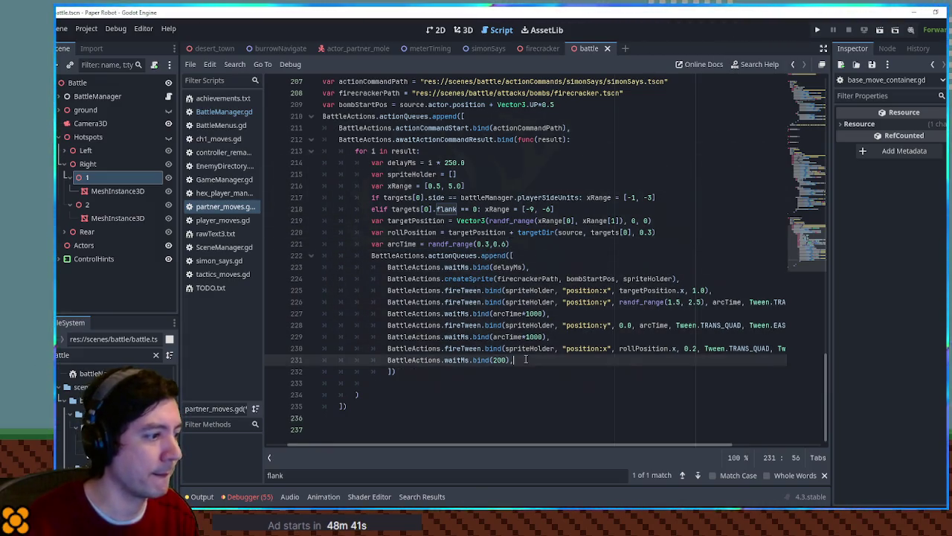
{"action": "key", "text": "Return"}
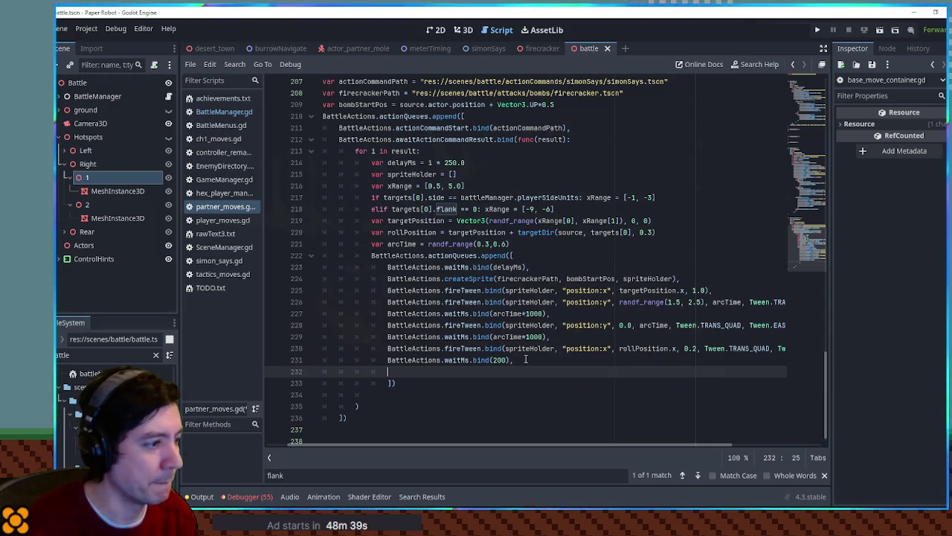
Wrap it as BattleActions.execute.bind(func(): battleManager.bombs.append(spriteHolder[0])).
{"action": "type", "text": "Battle"}
{"action": "key", "text": "Return"}
{"action": "type", "text": "exec"}
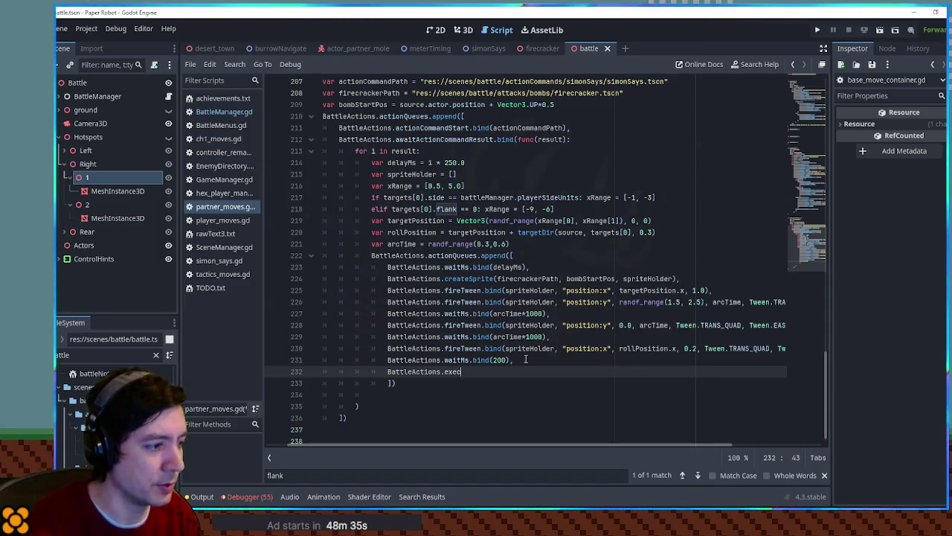
{"action": "type", "text": "ute.bind(func():"}
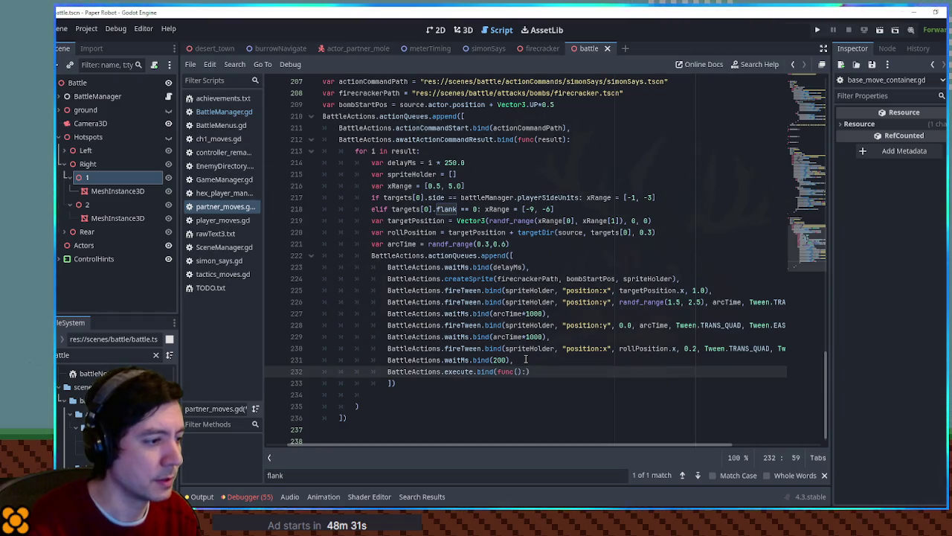
{"action": "key", "text": "ctrl+v"}
{"action": "key", "text": "Home"}
{"action": "key", "text": "BackSpace"}
{"action": "key", "text": "BackSpace"}
{"action": "key", "text": "BackSpace"}
{"action": "key", "text": "End"}
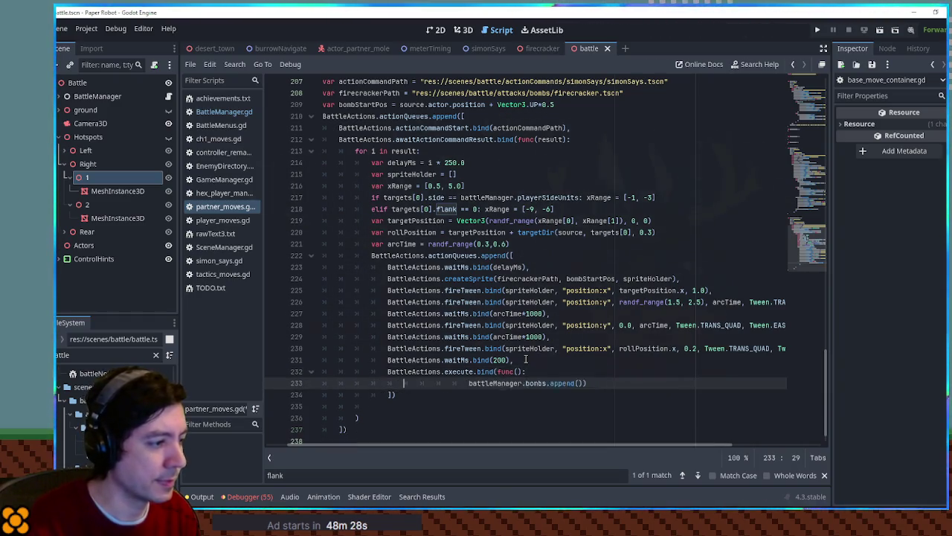
{"action": "type", "text": "spriteHolder[0]"}
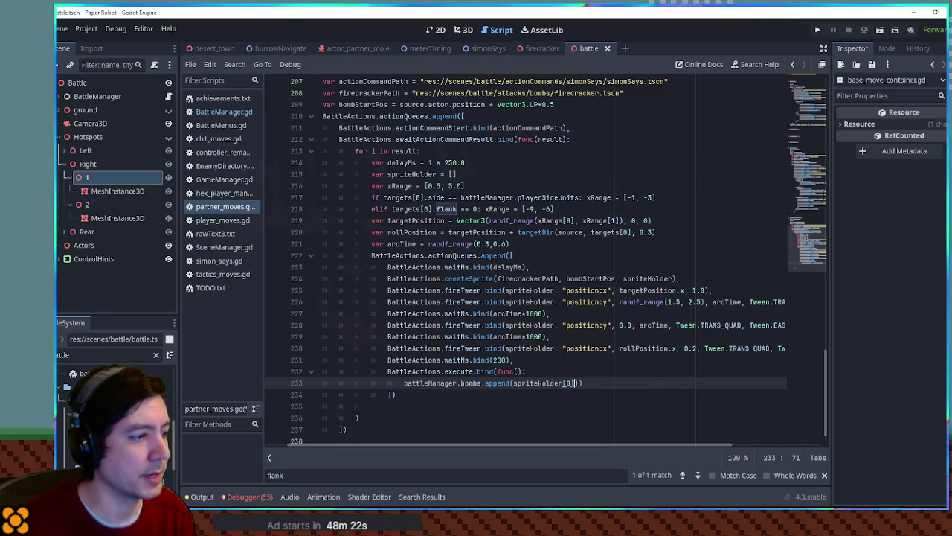
Run the game with F5 to test the firecrackers.
{"action": "left_click", "coordinate": [604, 404]}
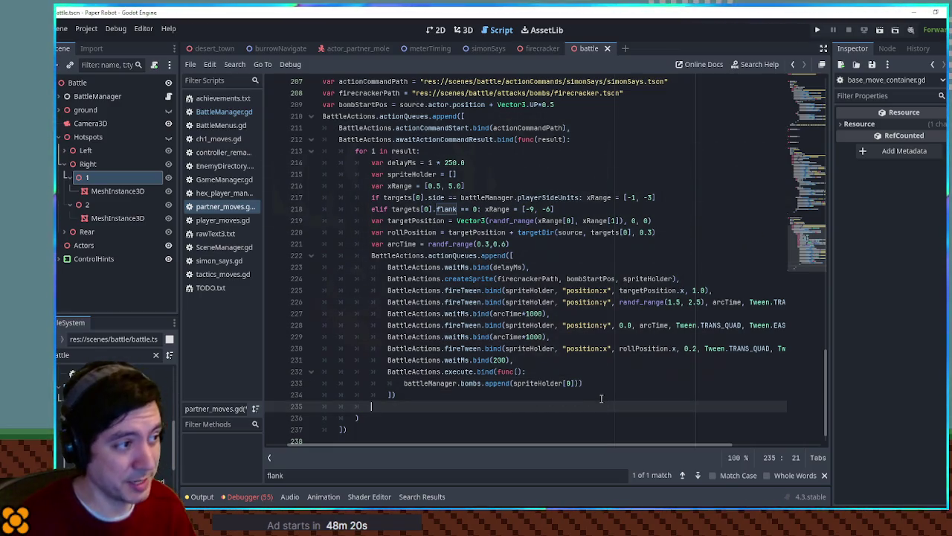
{"action": "scroll", "coordinate": [609, 405], "scroll_direction": "up", "scroll_amount": 2}
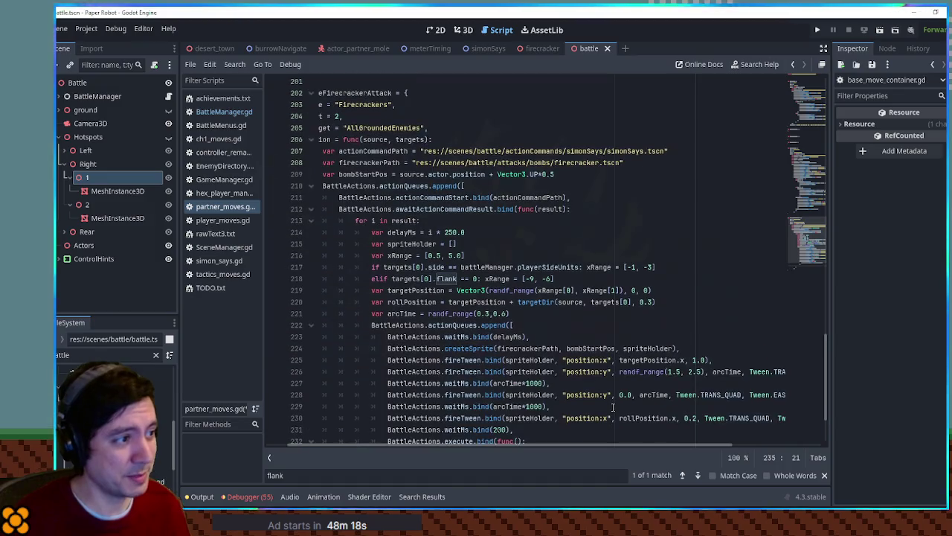
{"action": "scroll", "coordinate": [614, 406], "scroll_direction": "down", "scroll_amount": 1}
{"action": "left_click", "coordinate": [626, 383]}
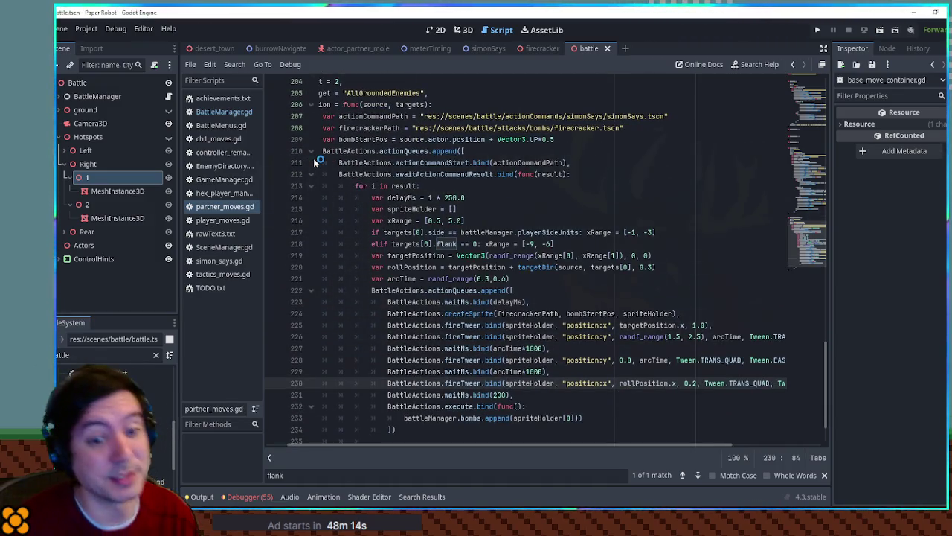
{"action": "key", "text": "F5"}
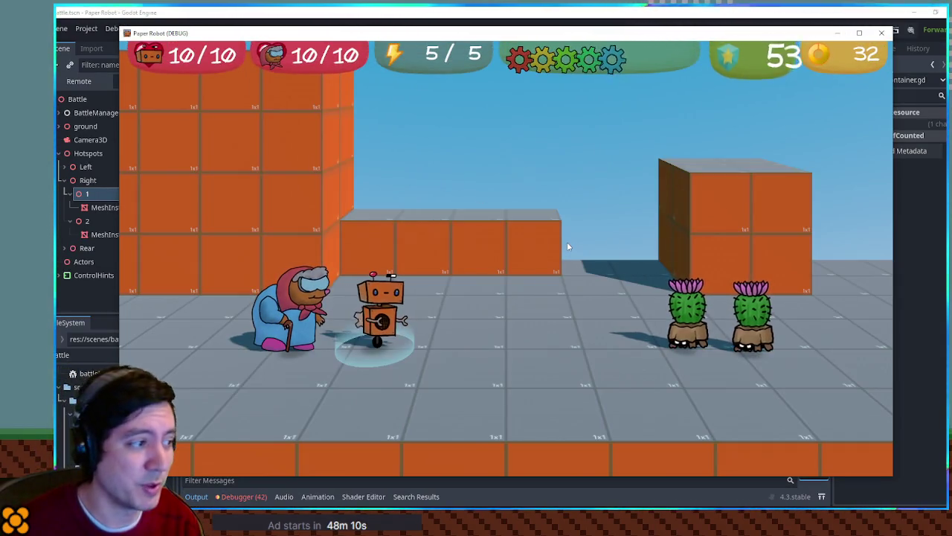
Swap the grandma to the front and choose Firecrackers from her Attacks list.
{"action": "key", "text": "Tab"}
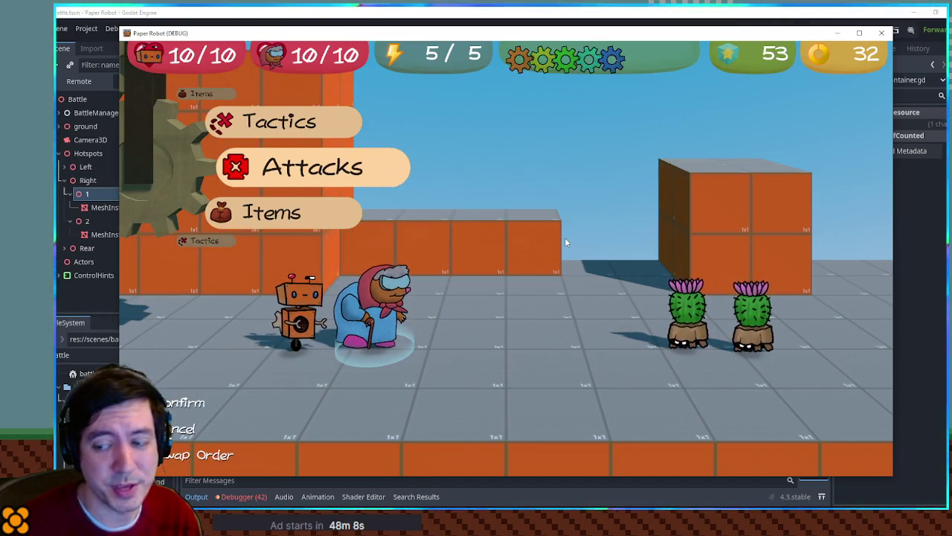
{"action": "key", "text": "Return"}
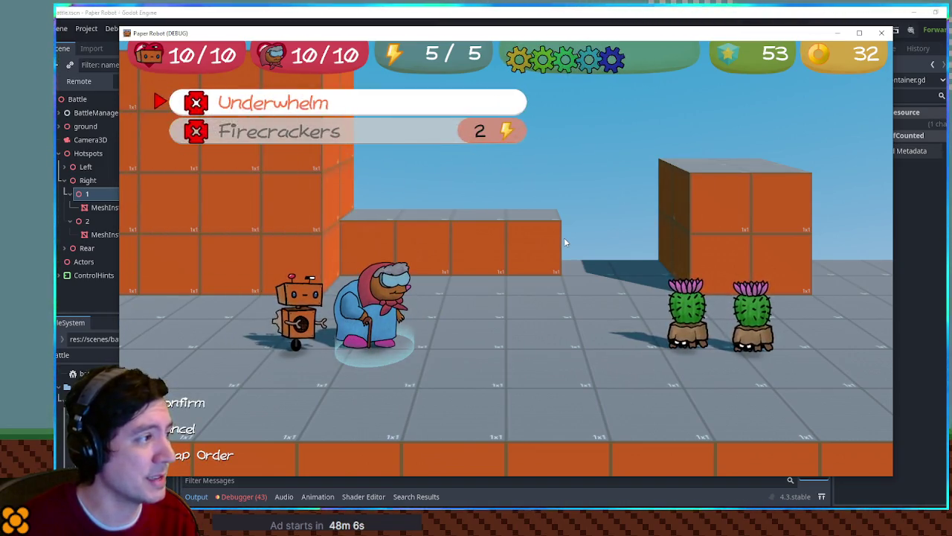
{"action": "key", "text": "Return"}
{"action": "key", "text": "Return"}
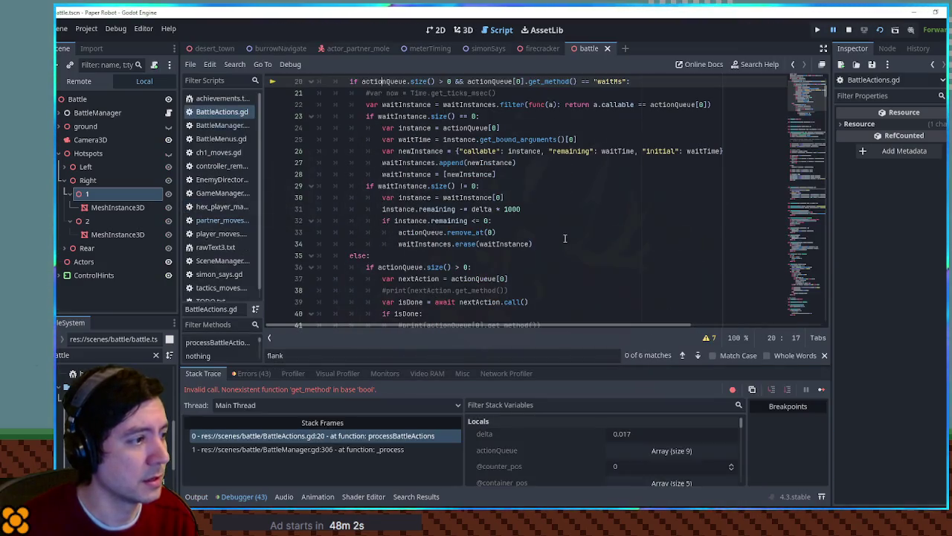
Inspect the get_method-on-bool crash and the nine-entry actionQueue, then stop the game.
{"action": "scroll", "coordinate": [536, 188], "scroll_direction": "up", "scroll_amount": 1}
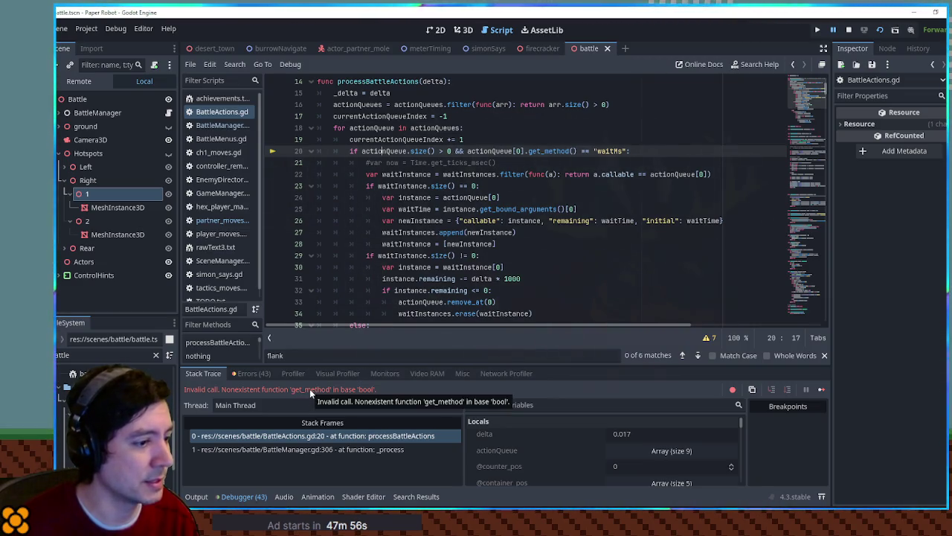
{"action": "left_click", "coordinate": [669, 451]}
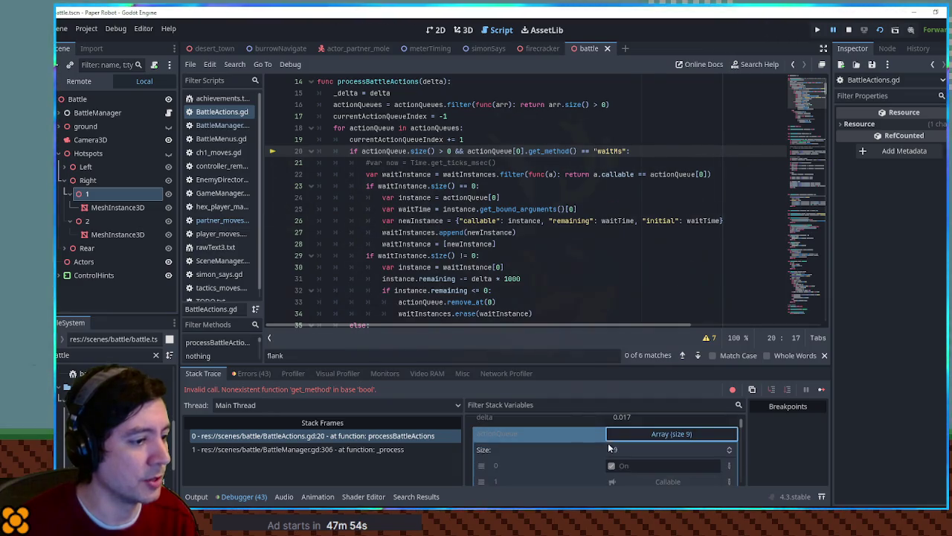
{"action": "scroll", "coordinate": [580, 443], "scroll_direction": "down", "scroll_amount": 2}
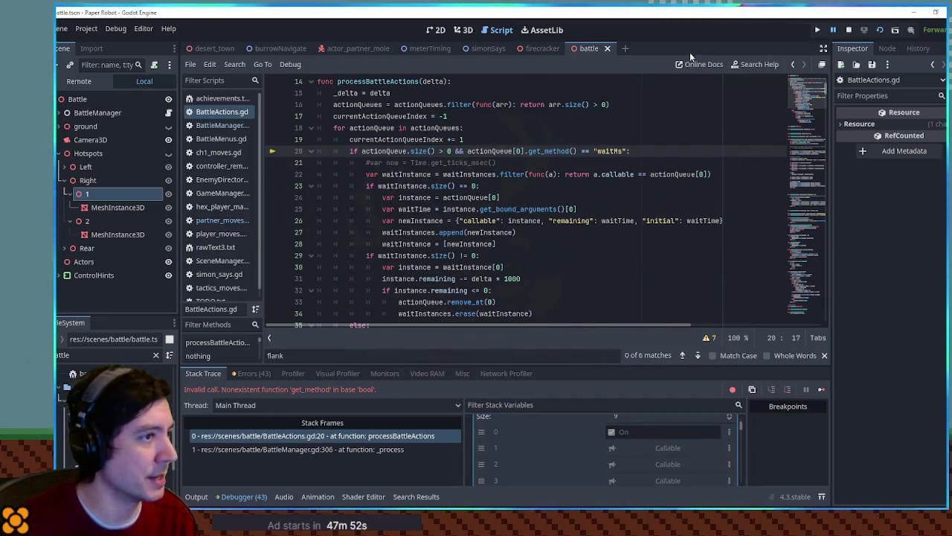
{"action": "left_click", "coordinate": [850, 30]}
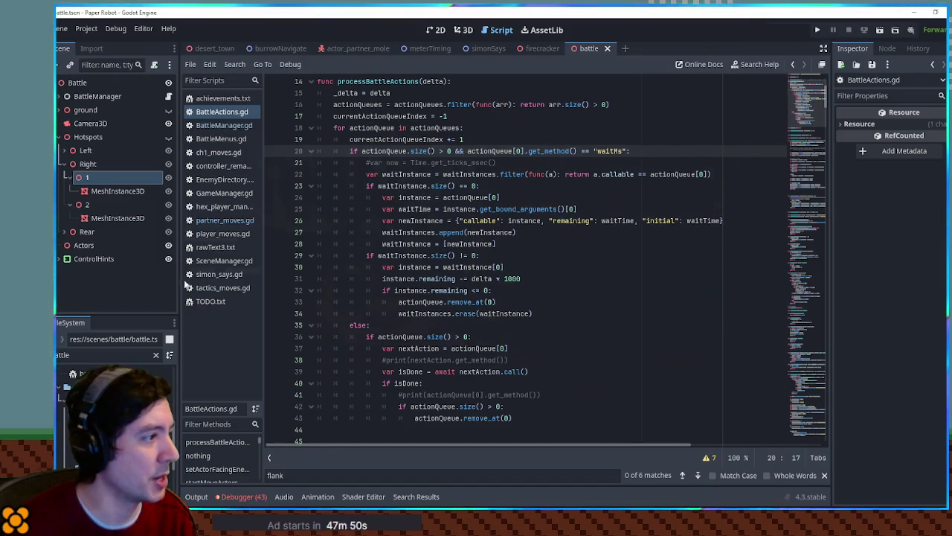
{"action": "left_click", "coordinate": [213, 223]}
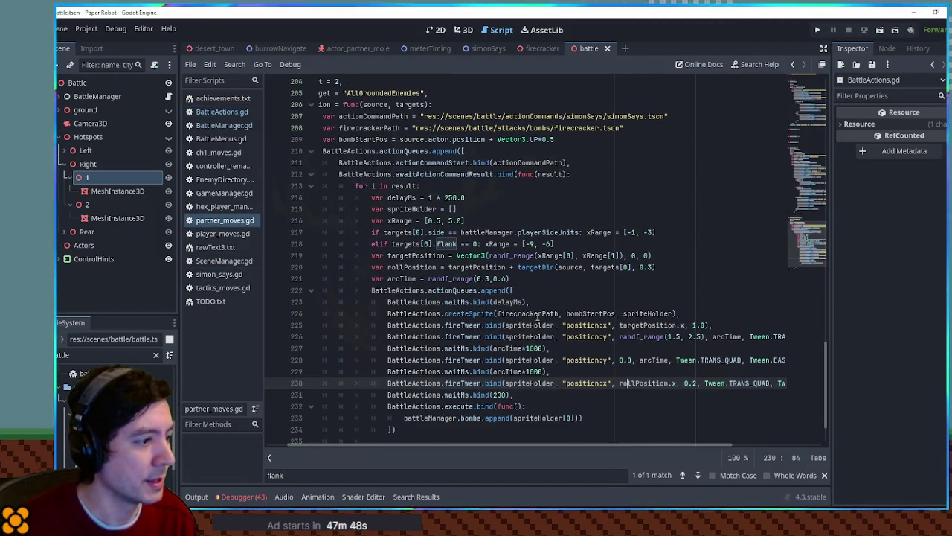
Change line 224 to BattleActions.createSprite.bind(...) like waitMs, then relaunch with F5.
{"action": "left_click", "coordinate": [447, 313]}
{"action": "double_click", "coordinate": [450, 313]}
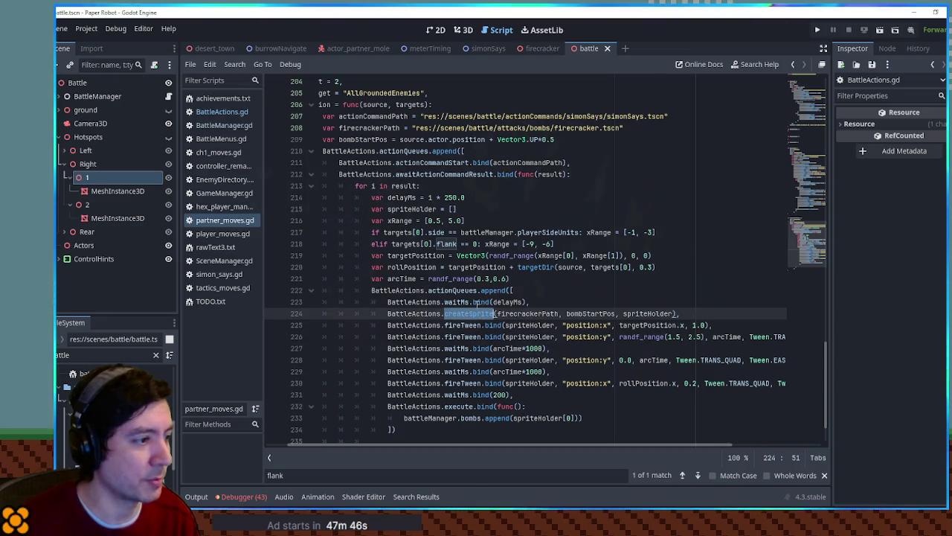
{"action": "left_click", "coordinate": [470, 302]}
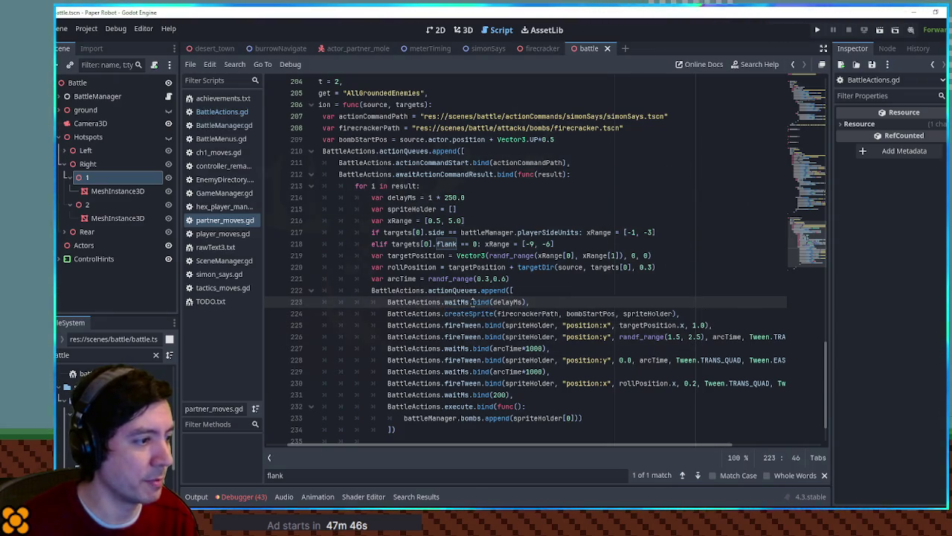
{"action": "left_click", "coordinate": [513, 313]}
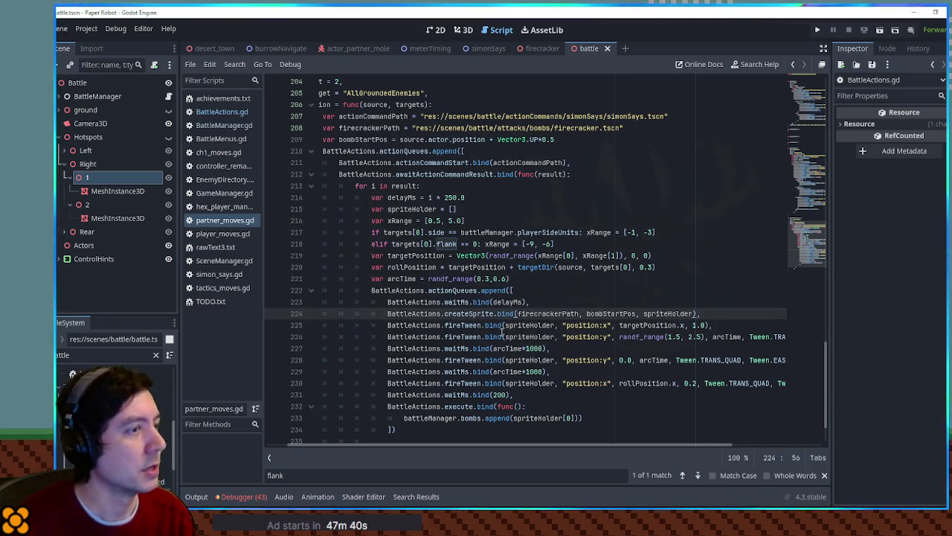
{"action": "key", "text": "F5"}
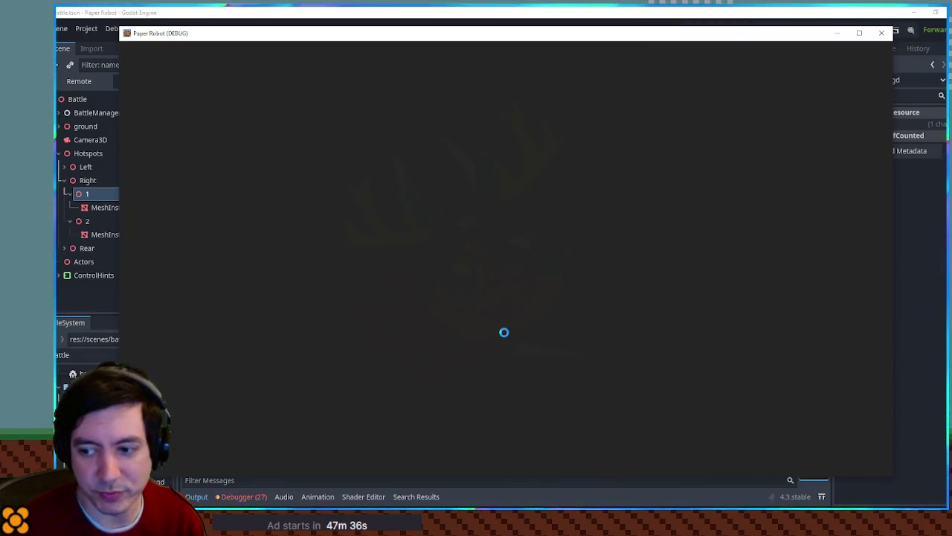
As the grandma, fire Firecrackers at the two cacti, finish the E prompt, then close the game.
{"action": "key", "text": "Tab"}
{"action": "key", "text": "Return"}
{"action": "key", "text": "Return"}
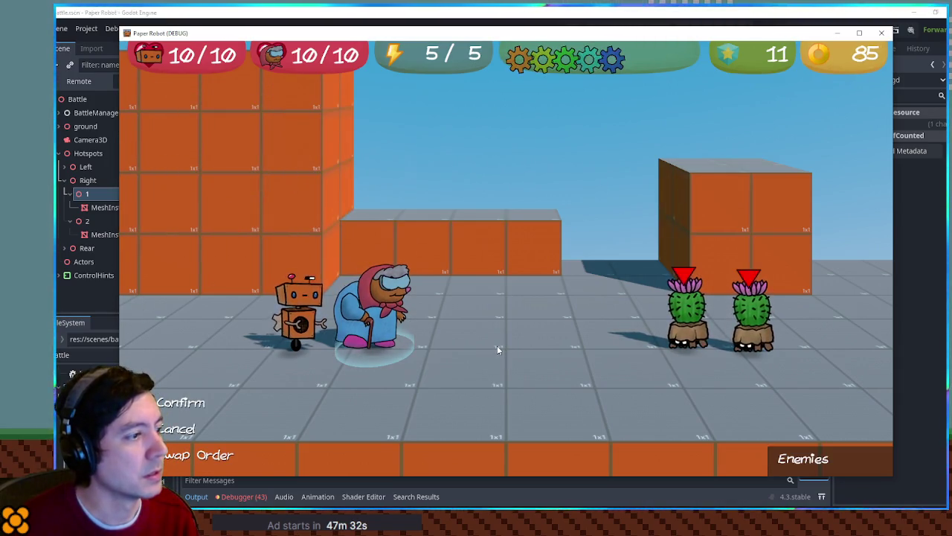
{"action": "key", "text": "Return"}
{"action": "key", "text": "e"}
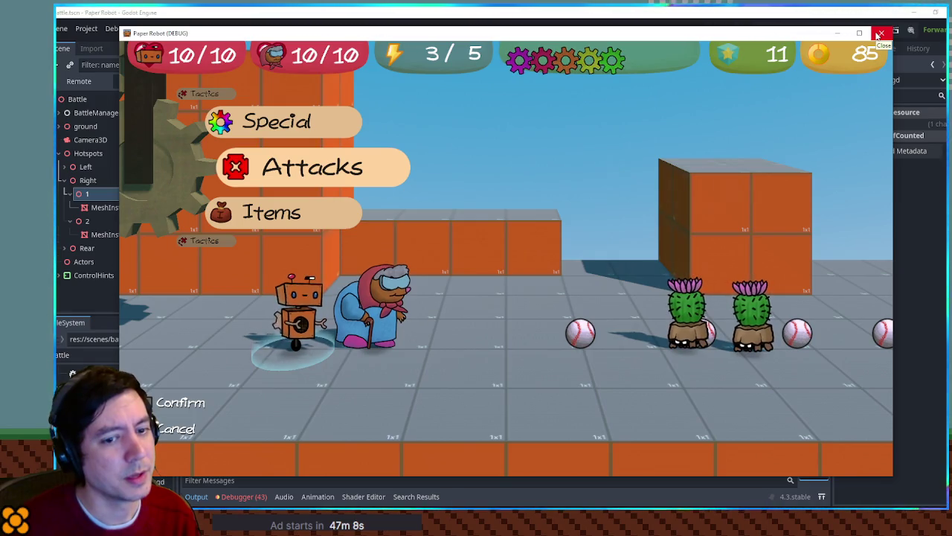
{"action": "left_click", "coordinate": [880, 34]}
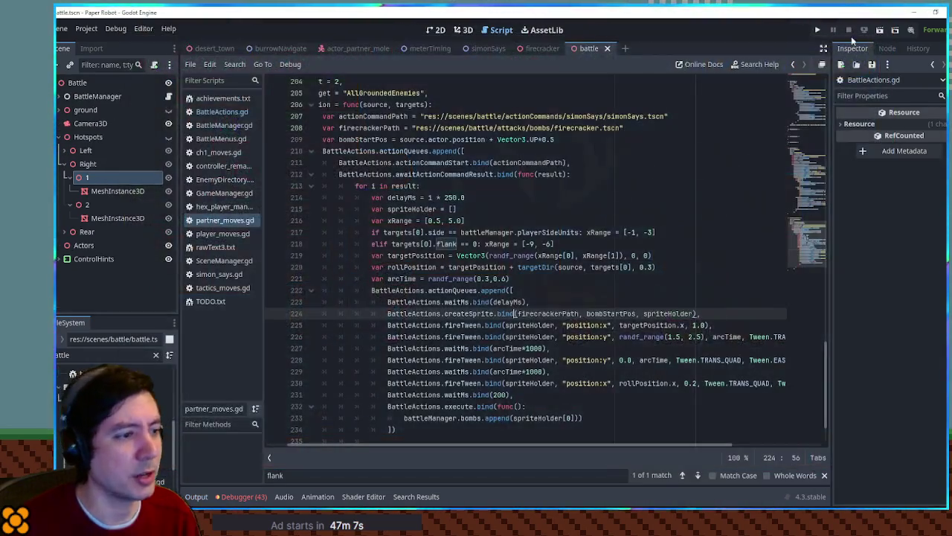
Set the firecracker targetPosition's z offset to 0.2.
{"action": "scroll", "coordinate": [667, 274], "scroll_direction": "down", "scroll_amount": 2}
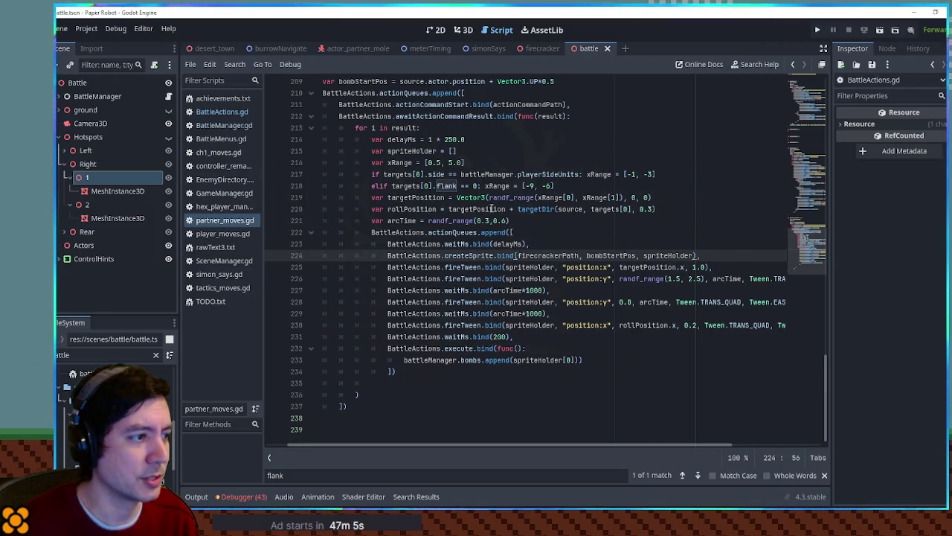
{"action": "double_click", "coordinate": [492, 209]}
{"action": "double_click", "coordinate": [646, 197]}
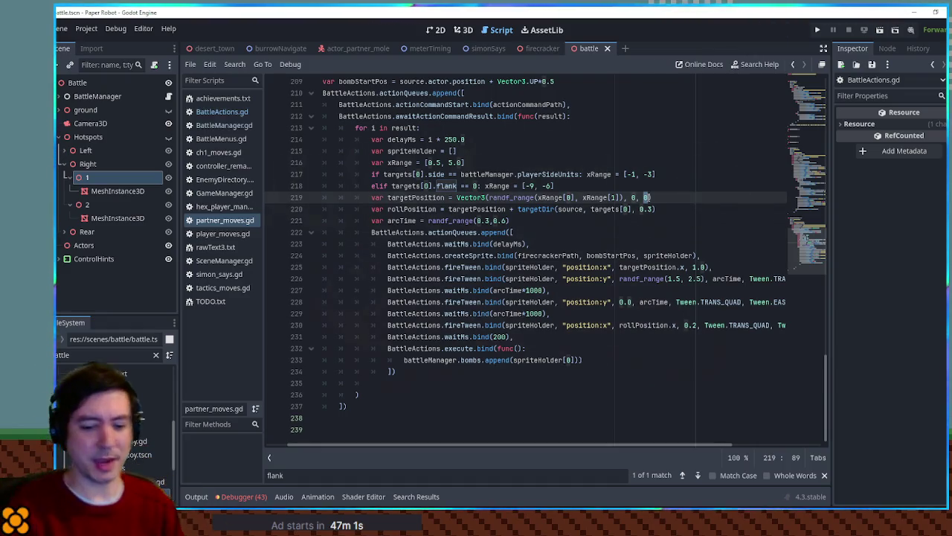
{"action": "type", "text": "0.2"}
{"action": "left_click", "coordinate": [429, 197]}
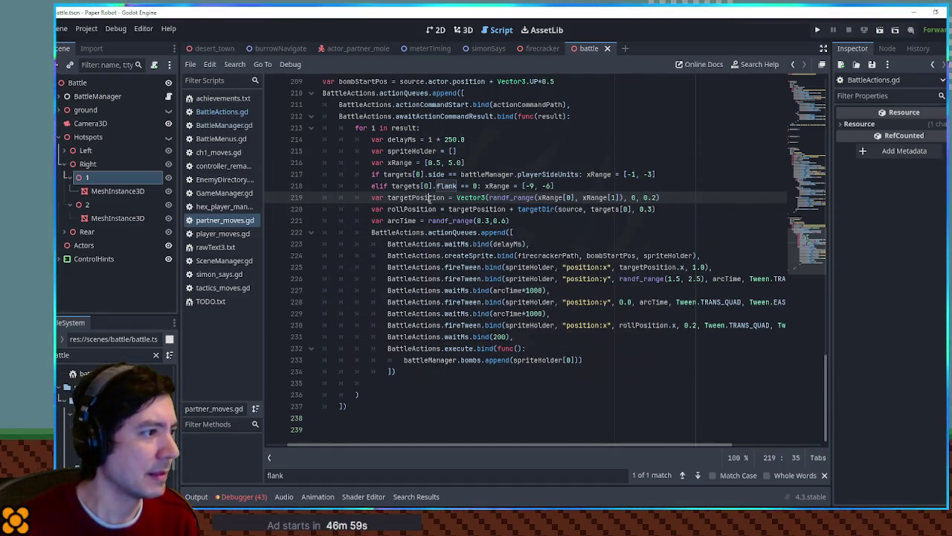
Duplicate the position:x tween line as a position:z tween using targetPosition.z.
{"action": "left_click", "coordinate": [653, 267]}
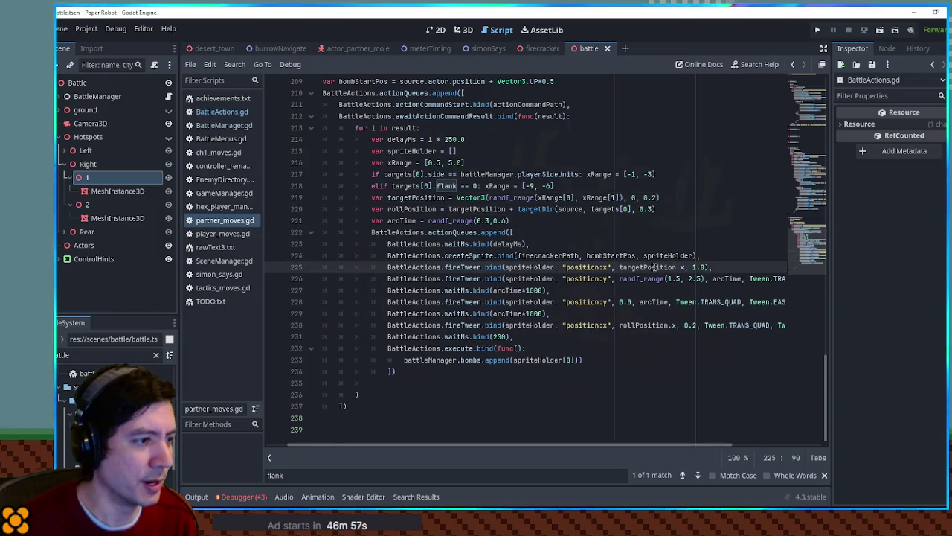
{"action": "key", "text": "End"}
{"action": "key", "text": "shift+Home"}
{"action": "key", "text": "ctrl+c"}
{"action": "key", "text": "End"}
{"action": "key", "text": "Return"}
{"action": "key", "text": "ctrl+v"}
{"action": "key", "text": "BackSpace"}
{"action": "type", "text": "z"}
{"action": "left_click", "coordinate": [683, 278]}
{"action": "key", "text": "BackSpace"}
{"action": "type", "text": "z"}
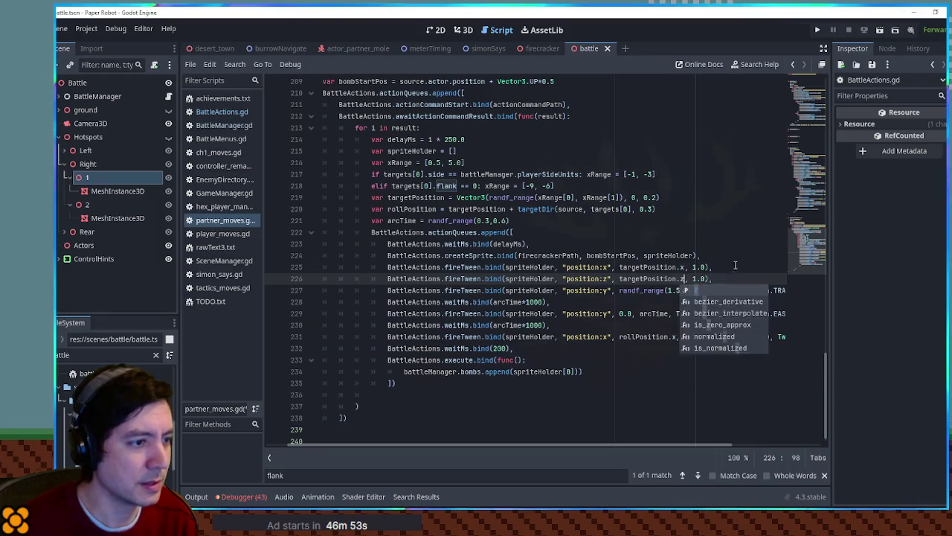
{"action": "left_click", "coordinate": [734, 266]}
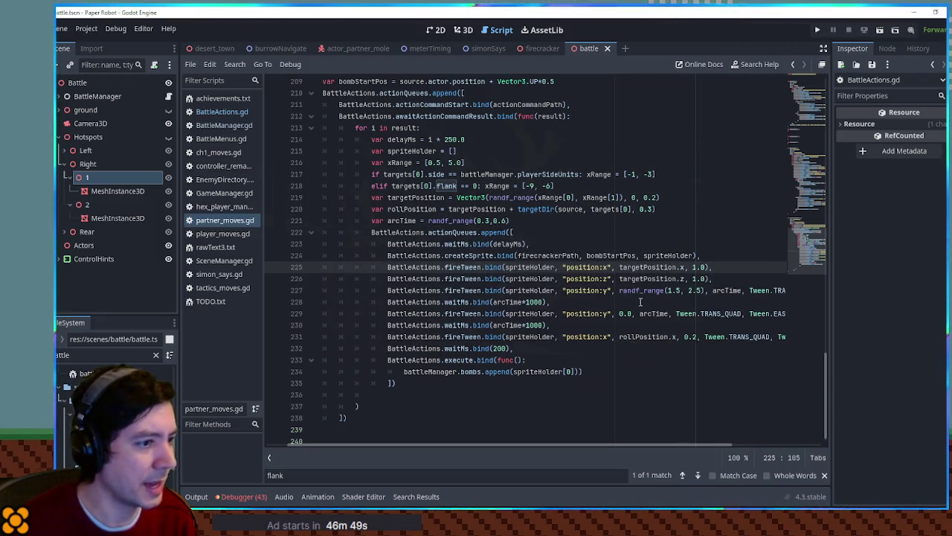
Change the arc height randf_range from (1.5, 2.5) to (0.75, 1.75).
{"action": "left_click", "coordinate": [669, 290]}
{"action": "left_click", "coordinate": [696, 290]}
{"action": "double_click", "coordinate": [695, 290]}
{"action": "type", "text": "1.0"}
{"action": "key", "text": "Left"}
{"action": "key", "text": "Left"}
{"action": "key", "text": "Left"}
{"action": "key", "text": "Delete"}
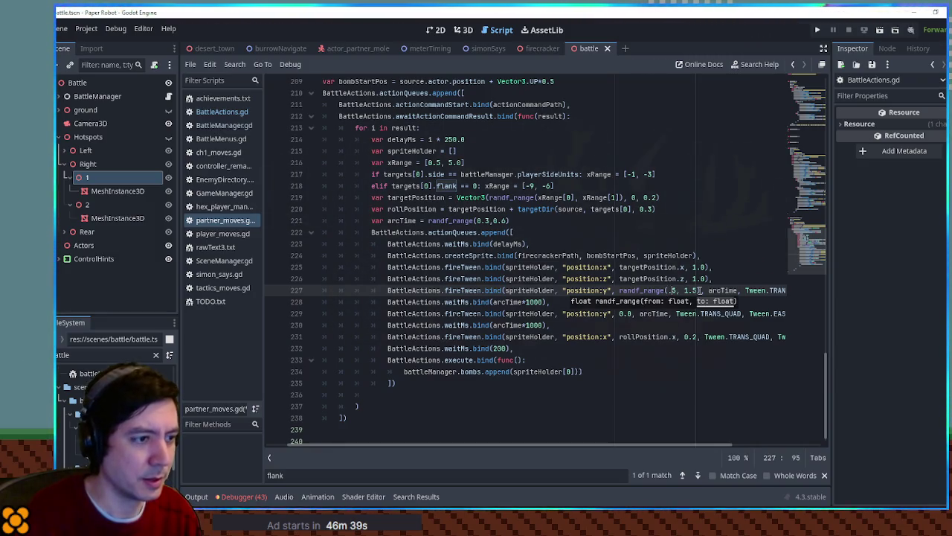
{"action": "type", "text": "7"}
{"action": "key", "text": "Right"}
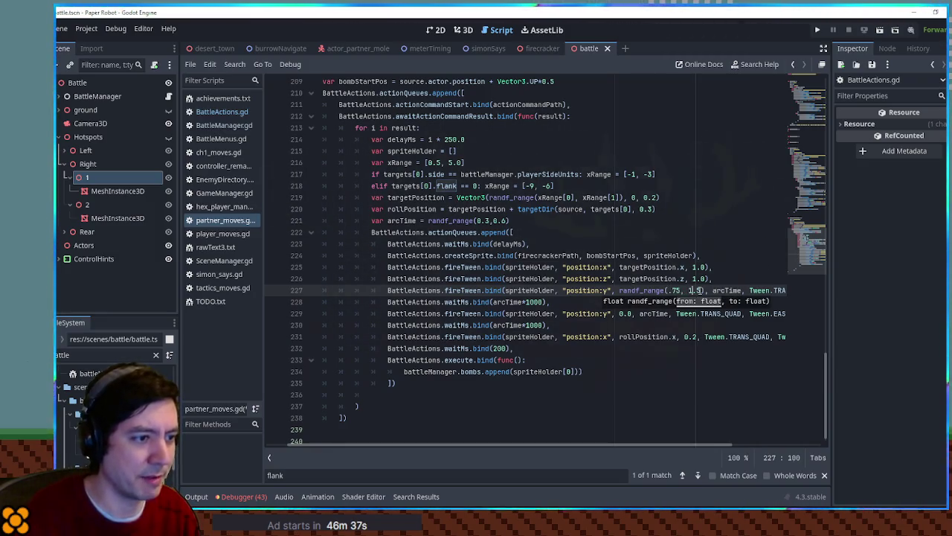
{"action": "type", "text": "2"}
{"action": "type", "text": "0"}
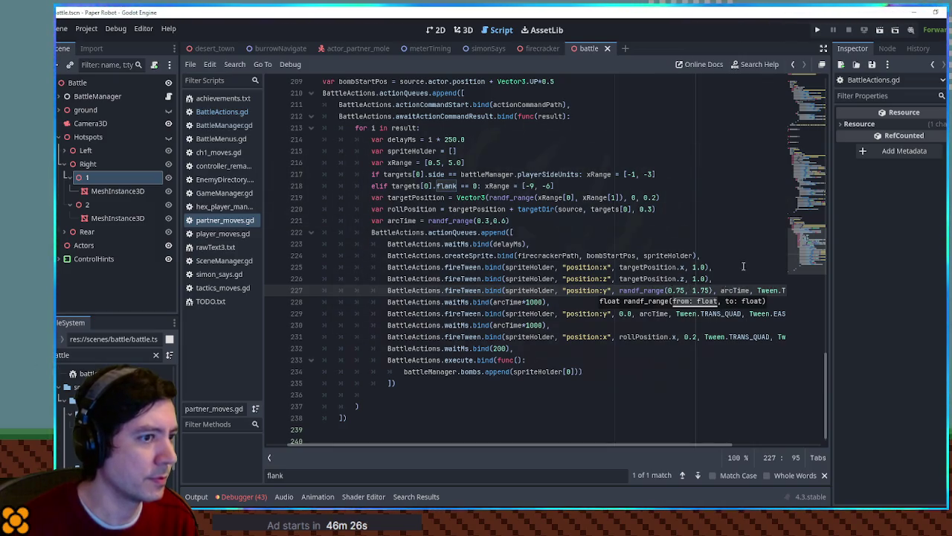
{"action": "scroll", "coordinate": [804, 190], "scroll_direction": "up", "scroll_amount": 5}
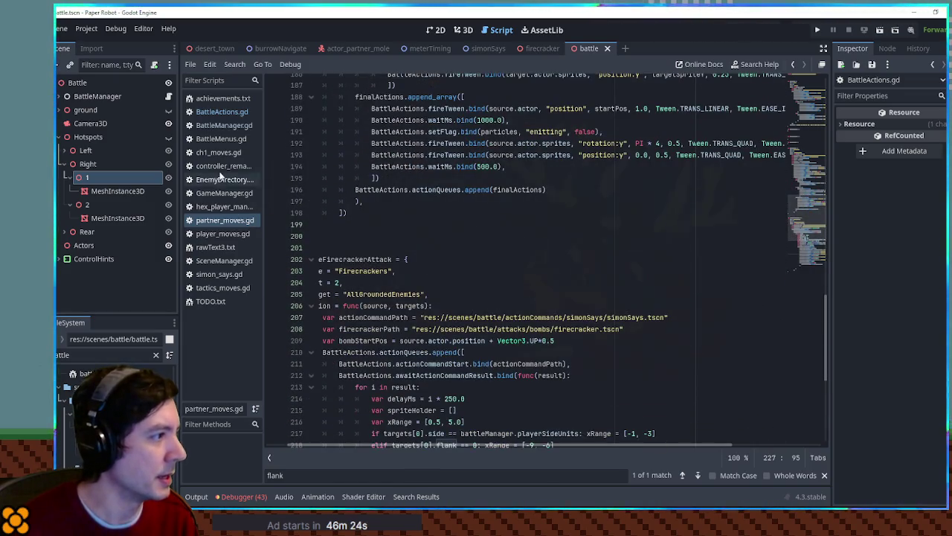
Find and copy the whistle-fwee playSound line from Rock Throw in ch1_moves.gd.
{"action": "left_click", "coordinate": [229, 153]}
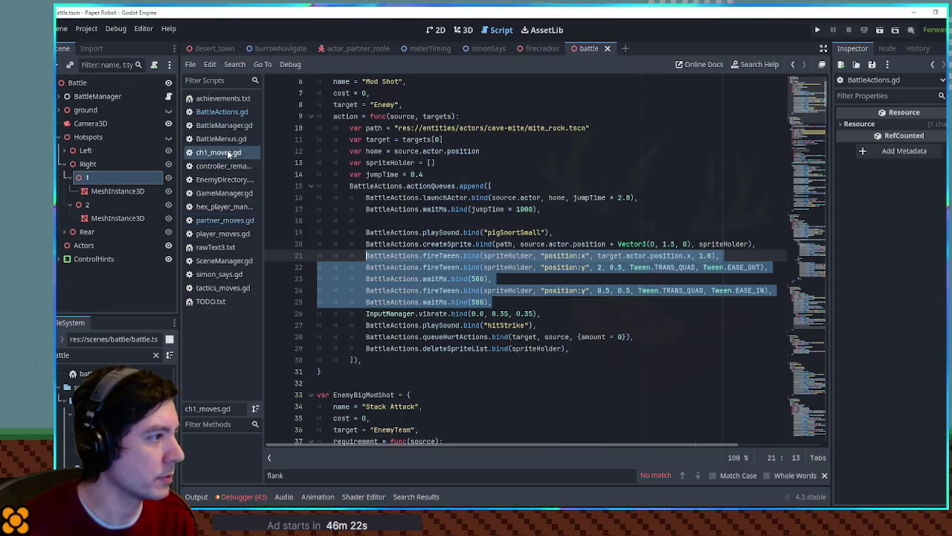
{"action": "left_click", "coordinate": [563, 224]}
{"action": "scroll", "coordinate": [563, 224], "scroll_direction": "down", "scroll_amount": 7}
{"action": "left_click", "coordinate": [556, 255]}
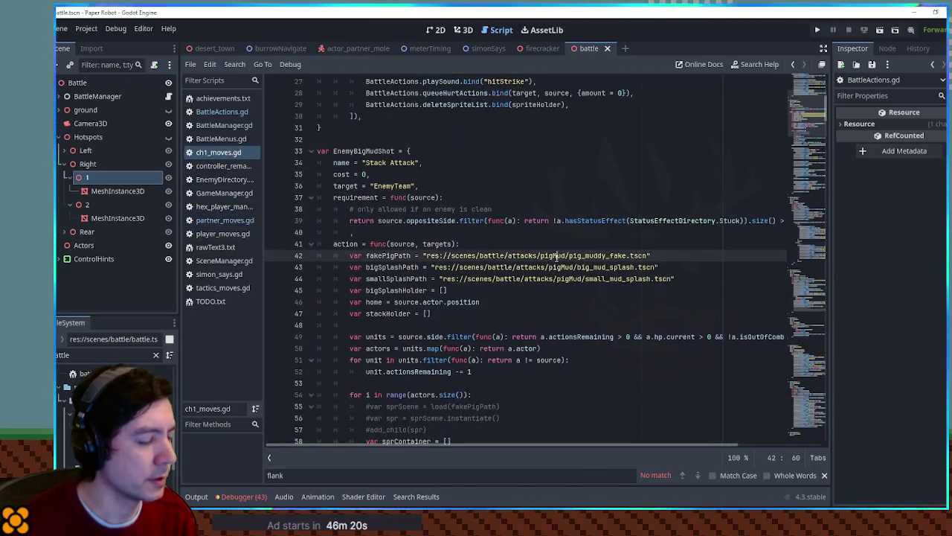
{"action": "key", "text": "ctrl+f"}
{"action": "type", "text": "mite"}
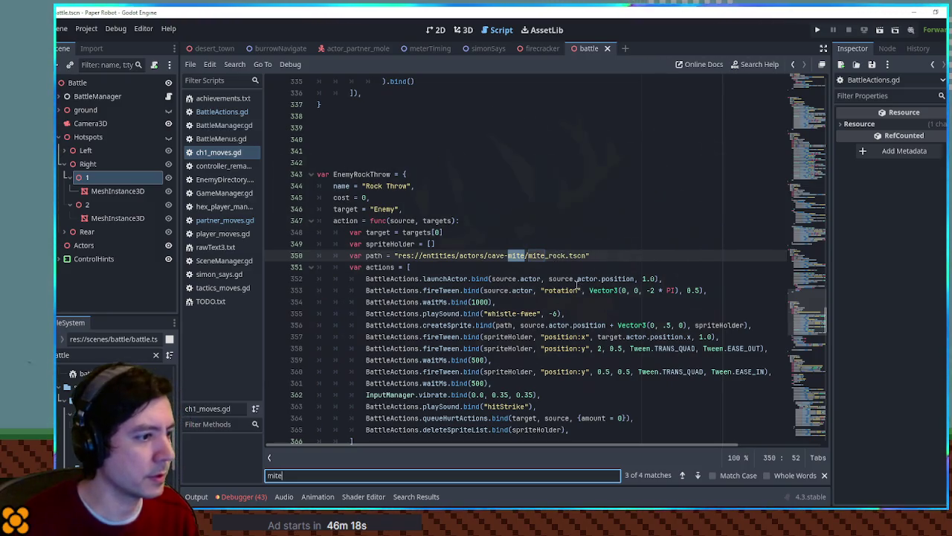
{"action": "scroll", "coordinate": [577, 285], "scroll_direction": "down", "scroll_amount": 2}
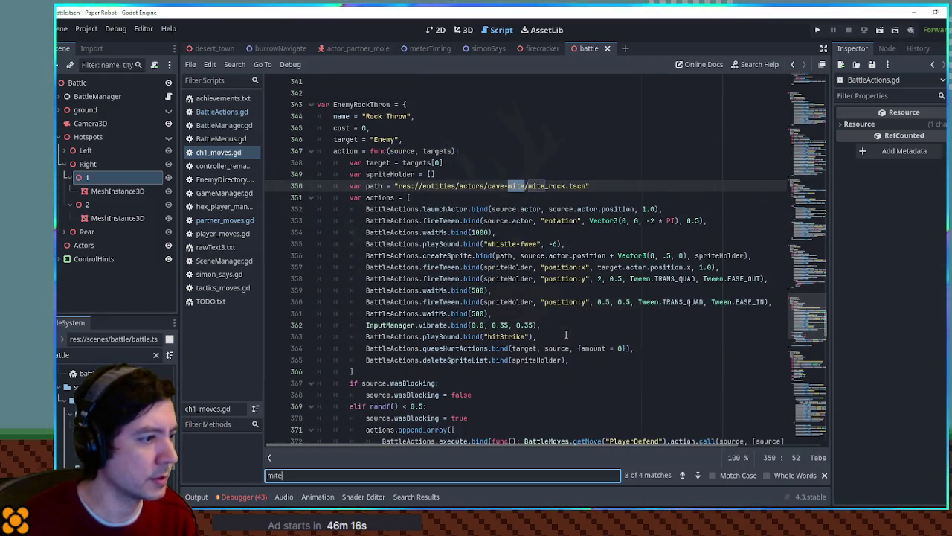
{"action": "left_click_drag", "start_coordinate": [580, 244], "coordinate": [583, 237]}
Paste the whistle-fwee sound after the delay waitMs in partner_moves.gd, level changed from -6 to 0.
{"action": "left_click", "coordinate": [222, 221]}
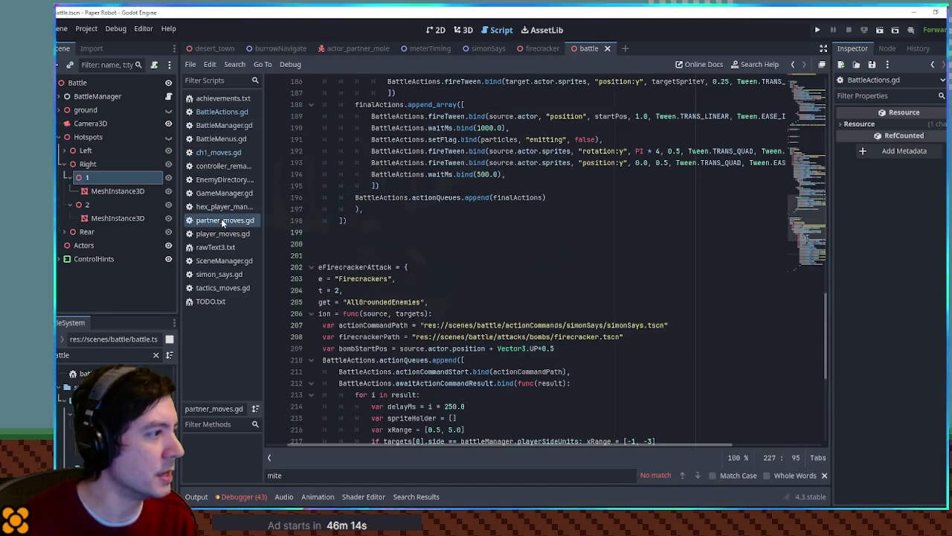
{"action": "scroll", "coordinate": [567, 287], "scroll_direction": "down", "scroll_amount": 7}
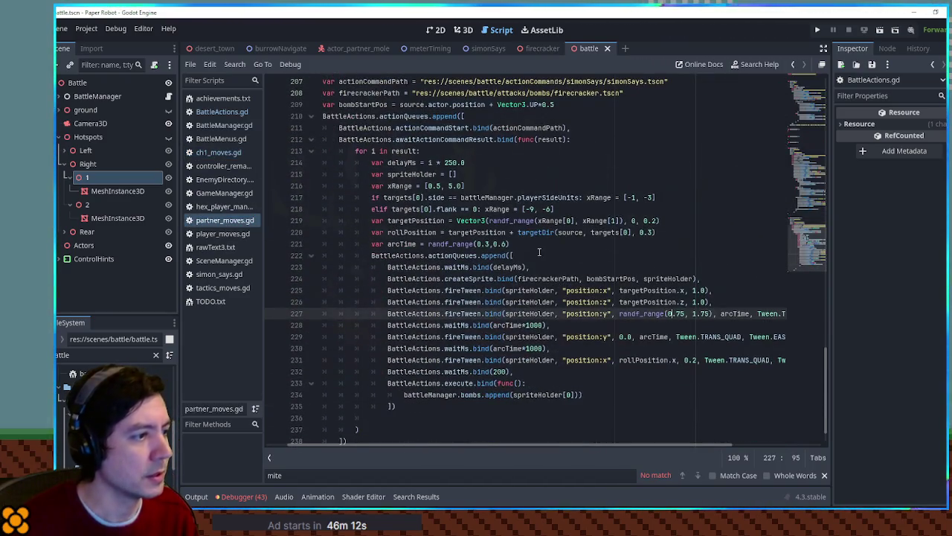
{"action": "left_click", "coordinate": [537, 255]}
{"action": "left_click", "coordinate": [542, 267]}
{"action": "key", "text": "Return"}
{"action": "key", "text": "ctrl+v"}
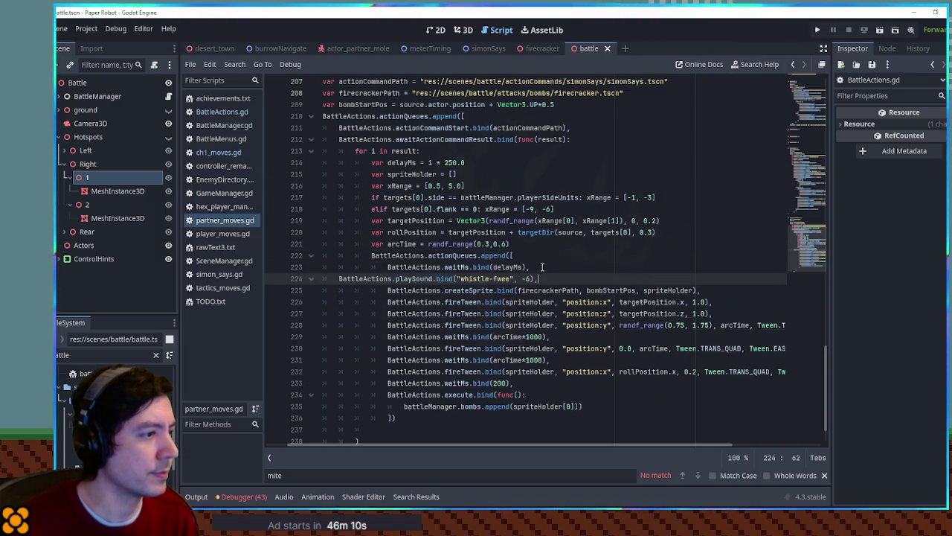
{"action": "key", "text": "Tab"}
{"action": "key", "text": "Tab"}
{"action": "key", "text": "Tab"}
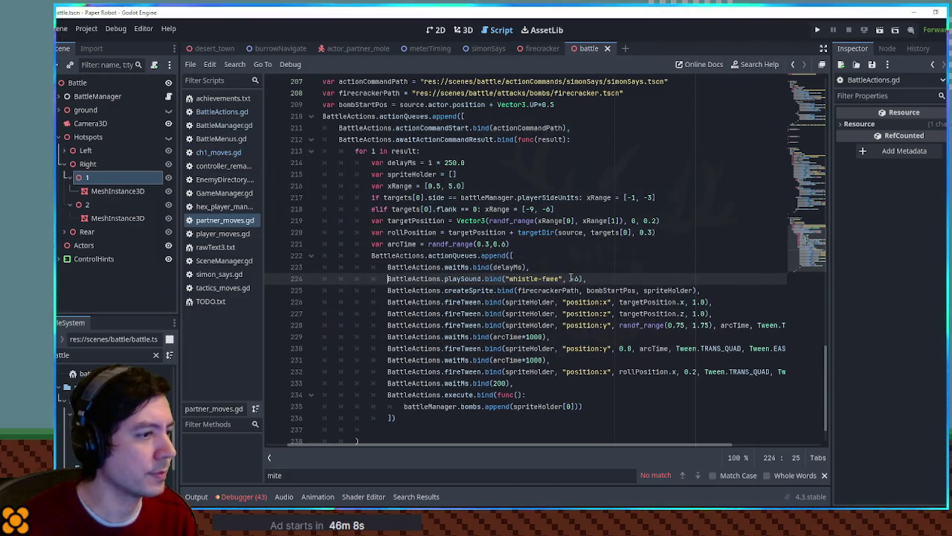
{"action": "double_click", "coordinate": [574, 278]}
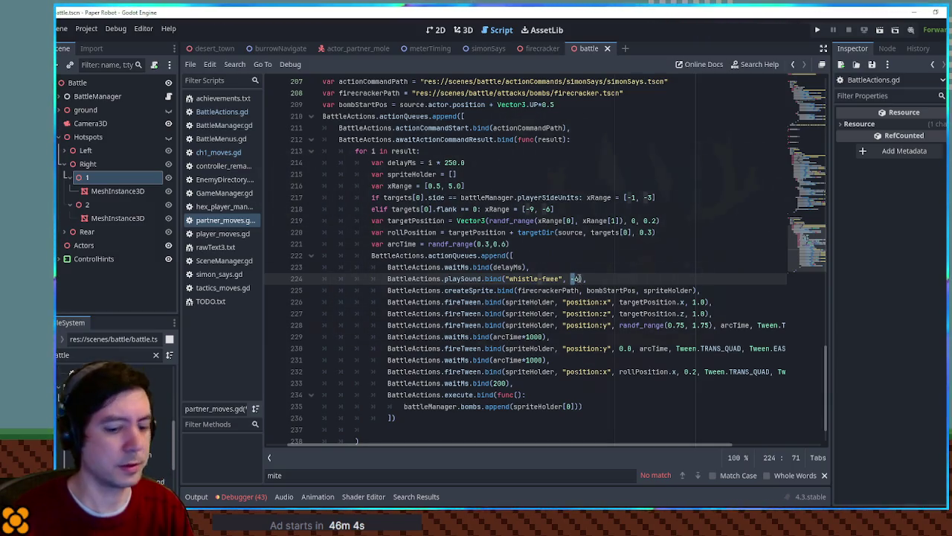
{"action": "type", "text": "0"}
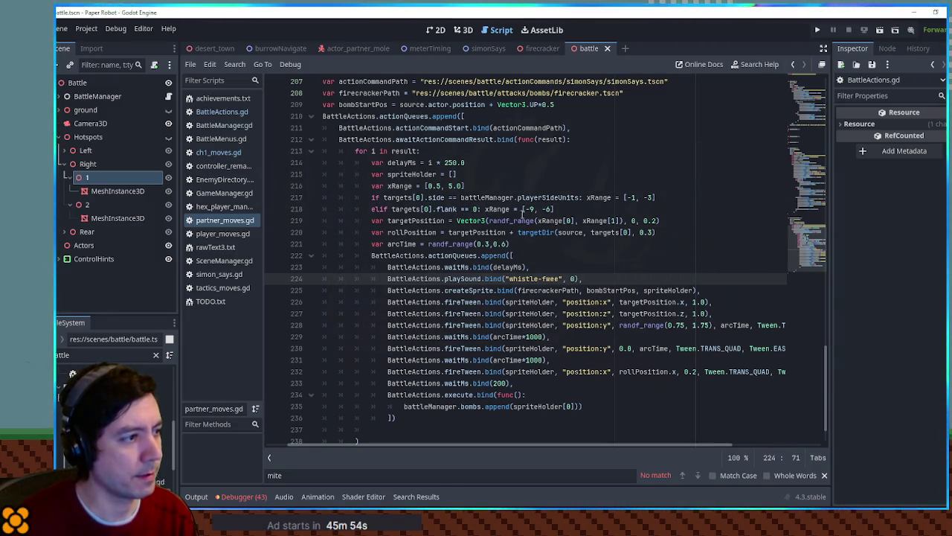
Set the default firecracker xRange to [0.25, 4.5] and start the game.
{"action": "double_click", "coordinate": [449, 186]}
{"action": "type", "text": "4.0"}
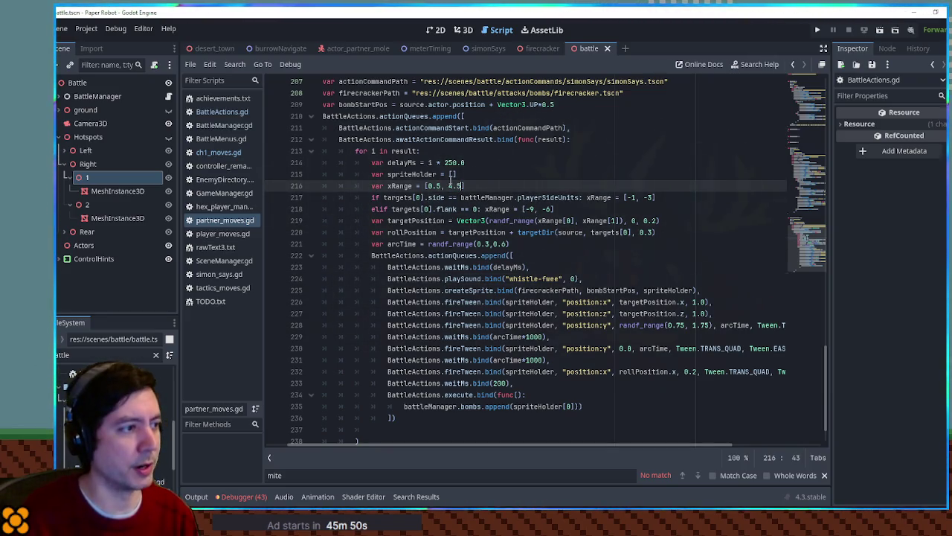
{"action": "type", "text": "2"}
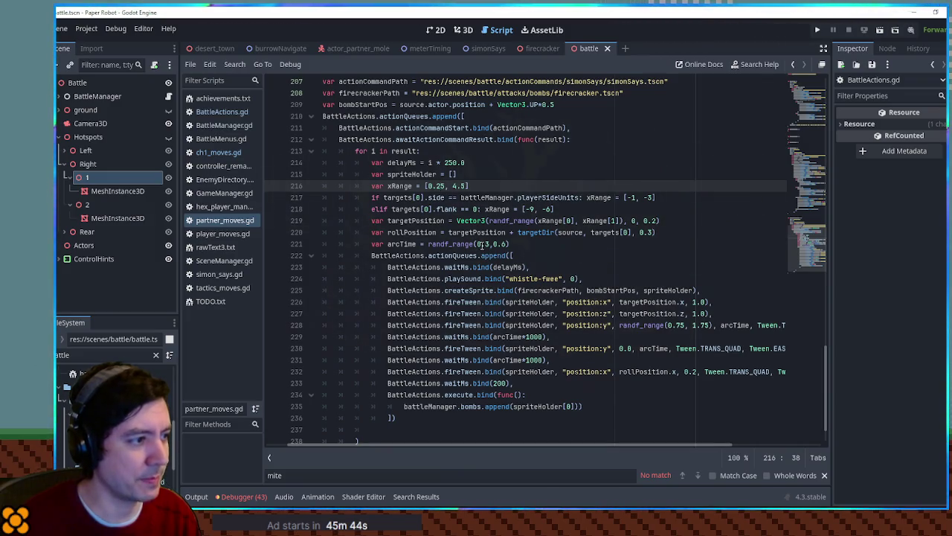
{"action": "key", "text": "F6"}
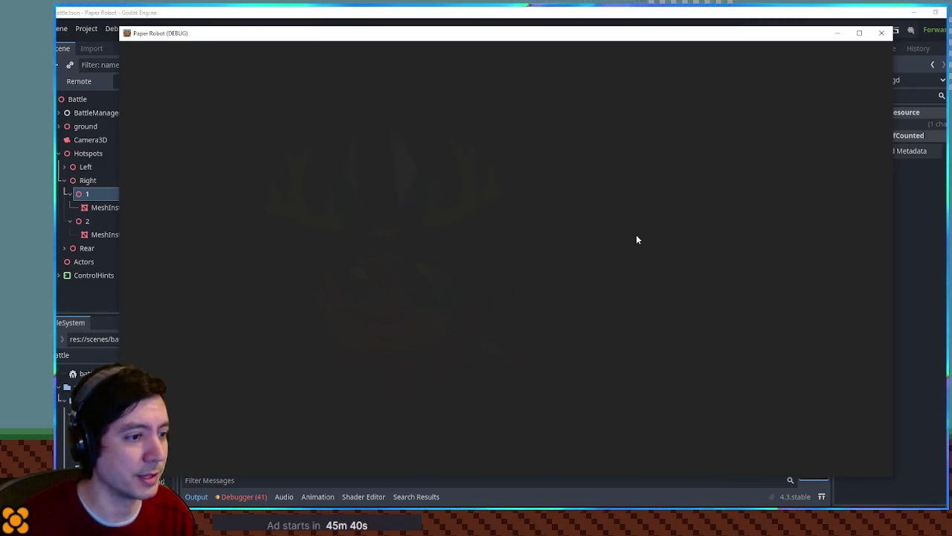
As the grandma, fire Firecrackers at both cacti via space-E-Q-space, then close the game.
{"action": "key", "text": "Tab"}
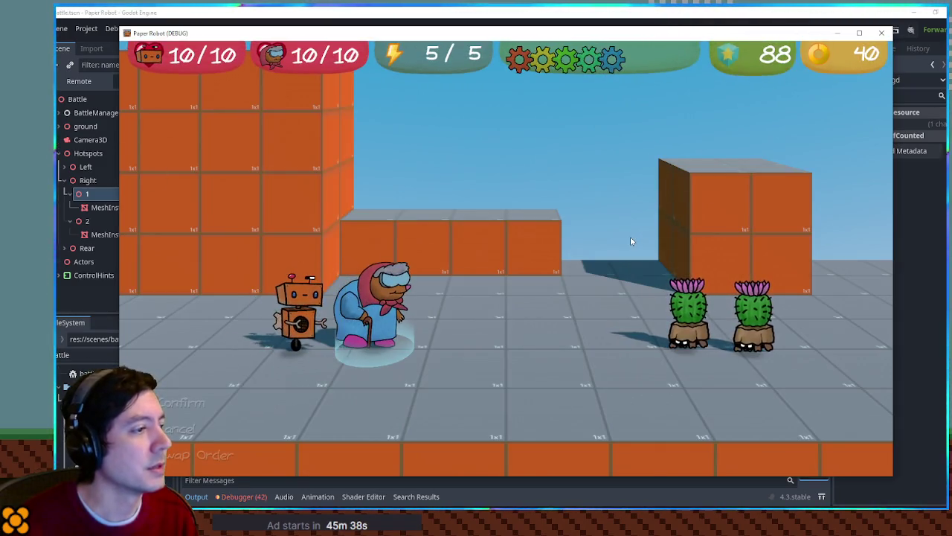
{"action": "key", "text": "Return"}
{"action": "key", "text": "Return"}
{"action": "key", "text": "Return"}
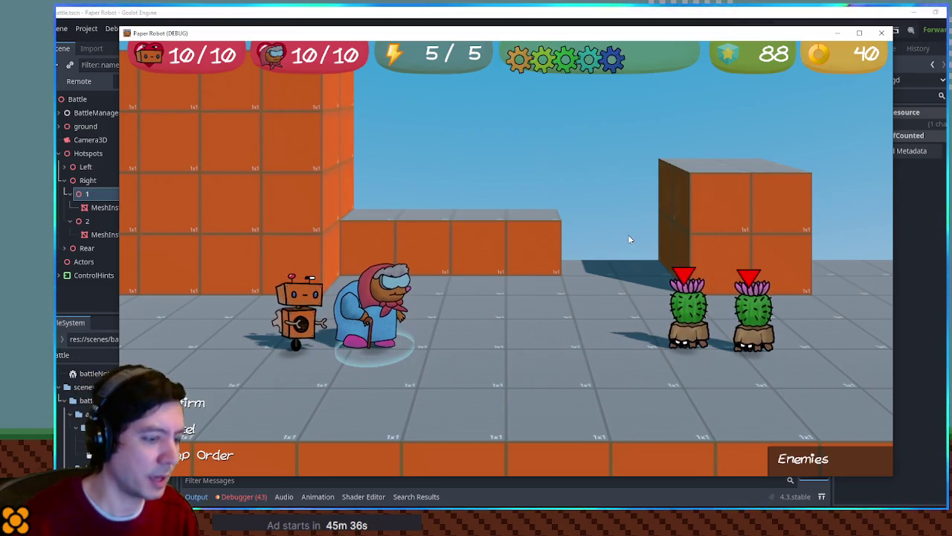
{"action": "key", "text": "Return"}
{"action": "key", "text": "space"}
{"action": "key", "text": "e"}
{"action": "key", "text": "q"}
{"action": "key", "text": "space"}
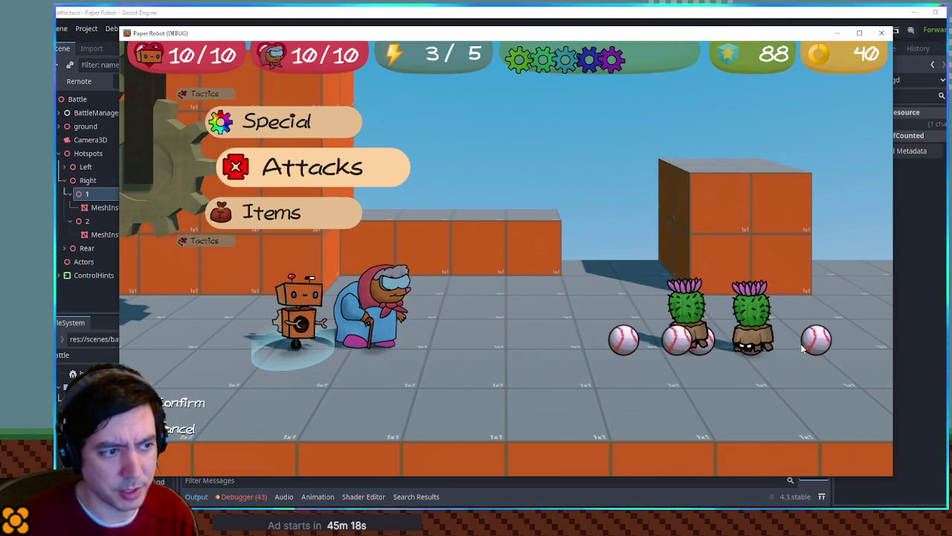
{"action": "key", "text": "F8"}
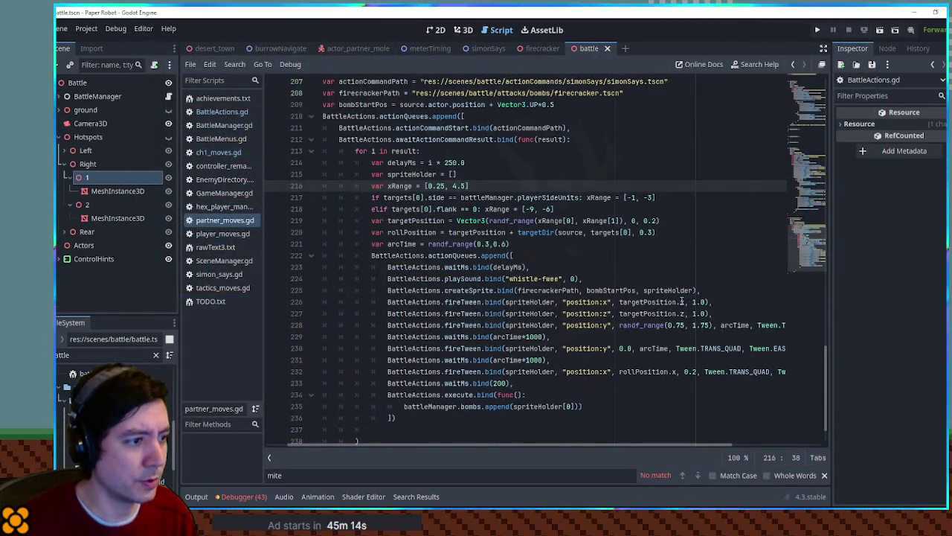
Replace the x and z tween durations of 1.0 with arcTime*1000*2, then run with F5.
{"action": "double_click", "coordinate": [508, 336]}
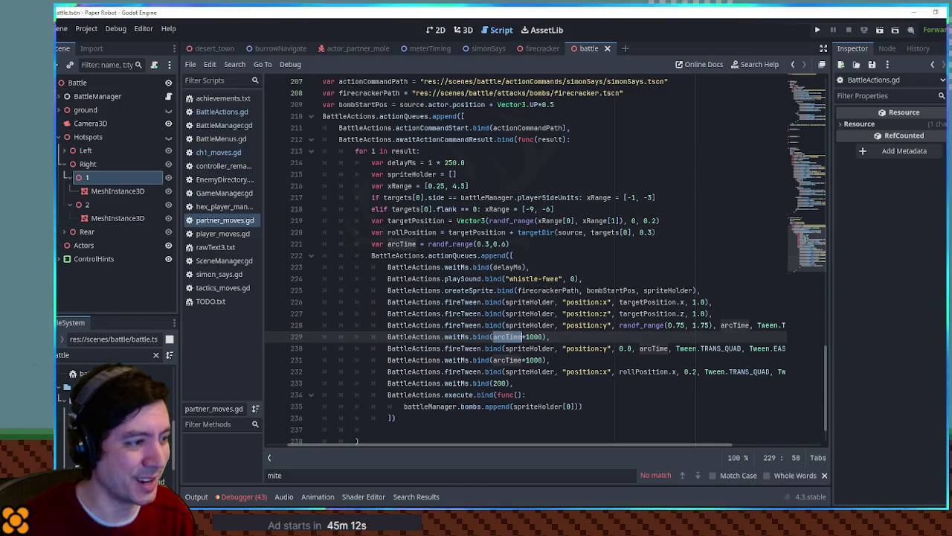
{"action": "left_click_drag", "start_coordinate": [525, 337], "coordinate": [544, 337]}
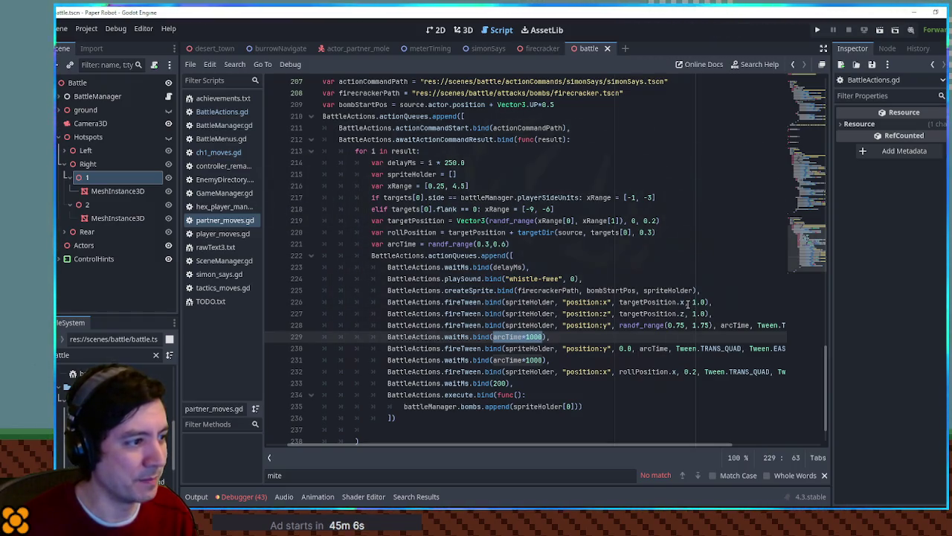
{"action": "left_click", "coordinate": [692, 302]}
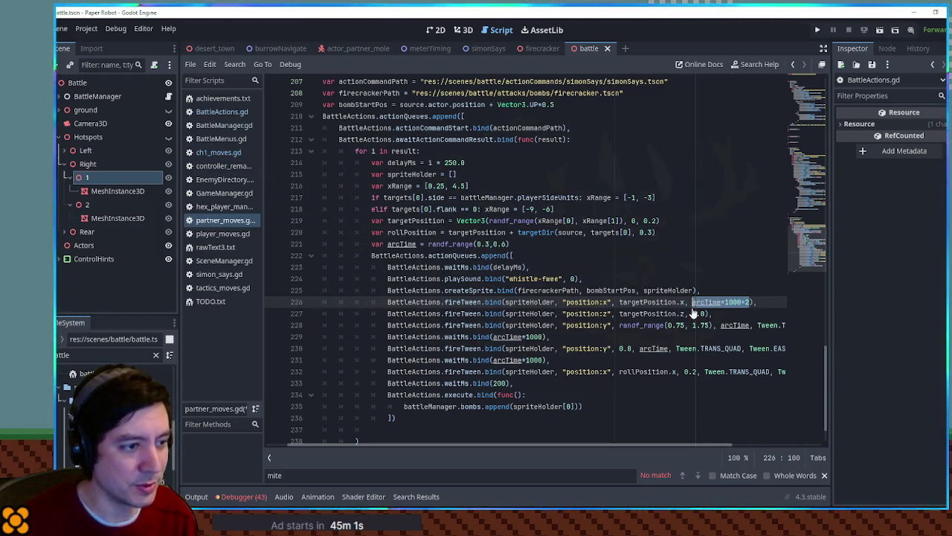
{"action": "left_click", "coordinate": [693, 313]}
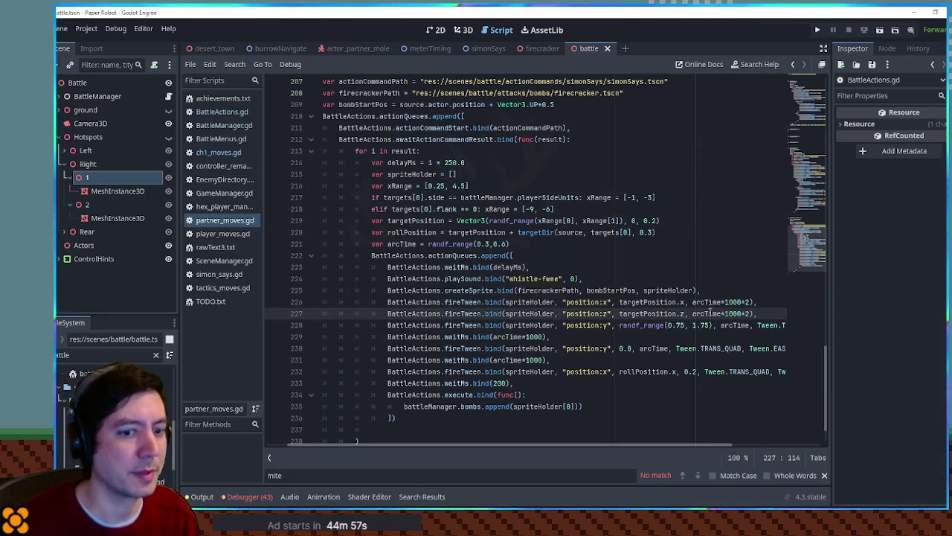
{"action": "key", "text": "F5"}
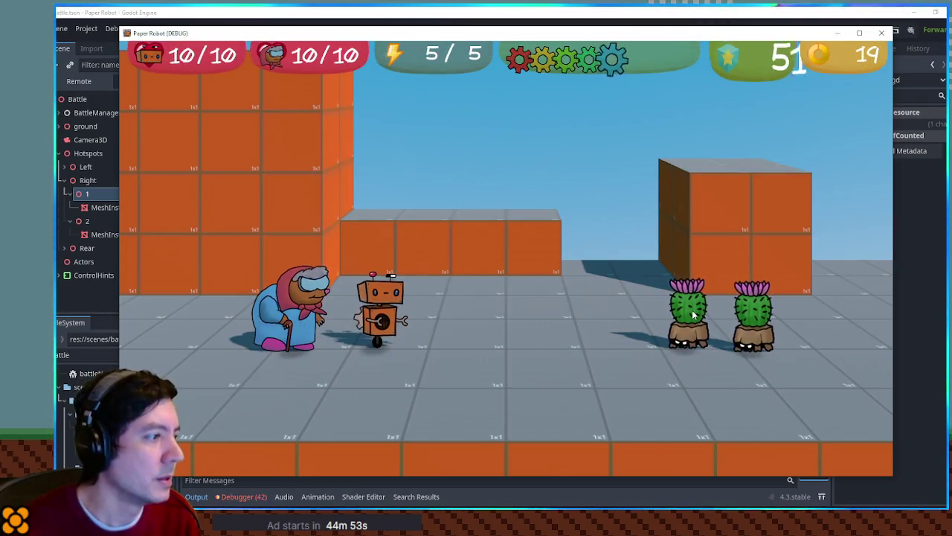
Test Firecrackers on both enemies, entering the E-space-Q-E prompt, then close the game.
{"action": "key", "text": "Tab"}
{"action": "key", "text": "Return"}
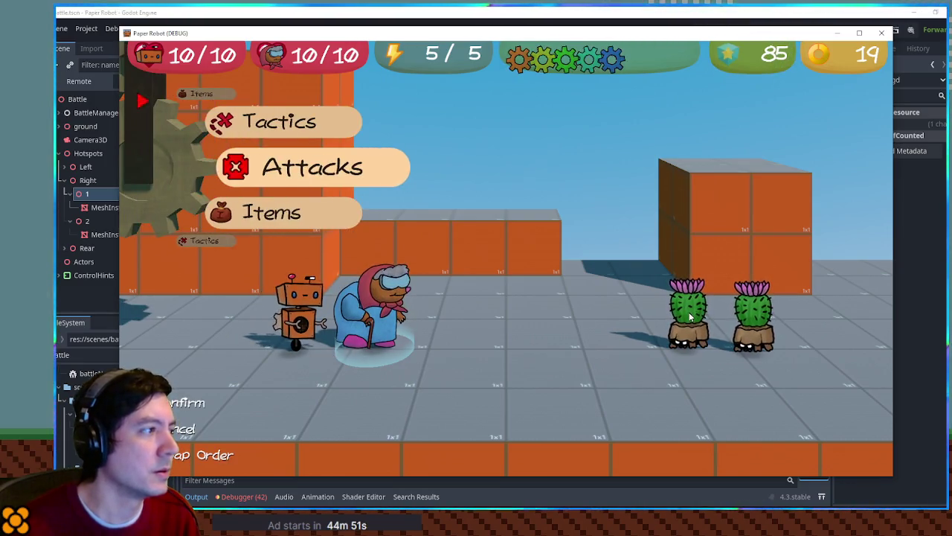
{"action": "key", "text": "Return"}
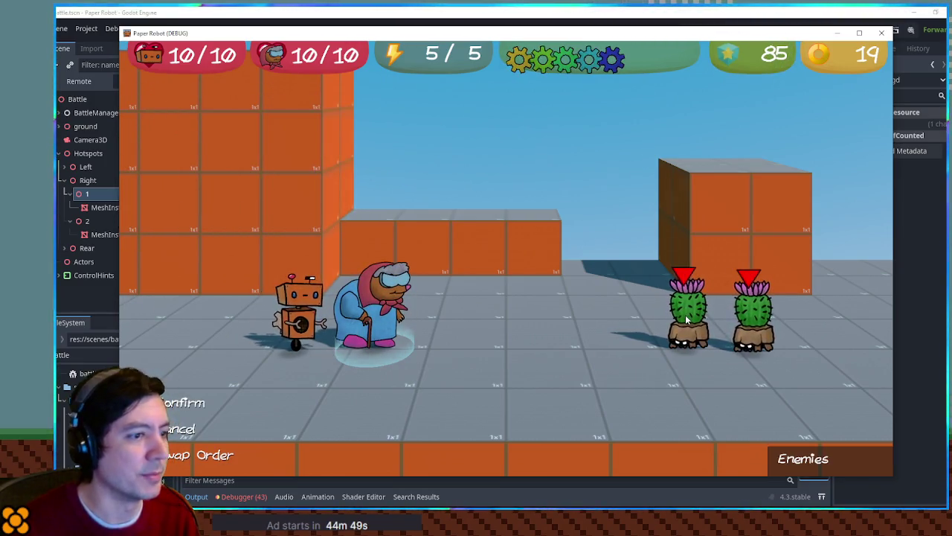
{"action": "key", "text": "Return"}
{"action": "key", "text": "e"}
{"action": "key", "text": "space"}
{"action": "key", "text": "q"}
{"action": "key", "text": "e"}
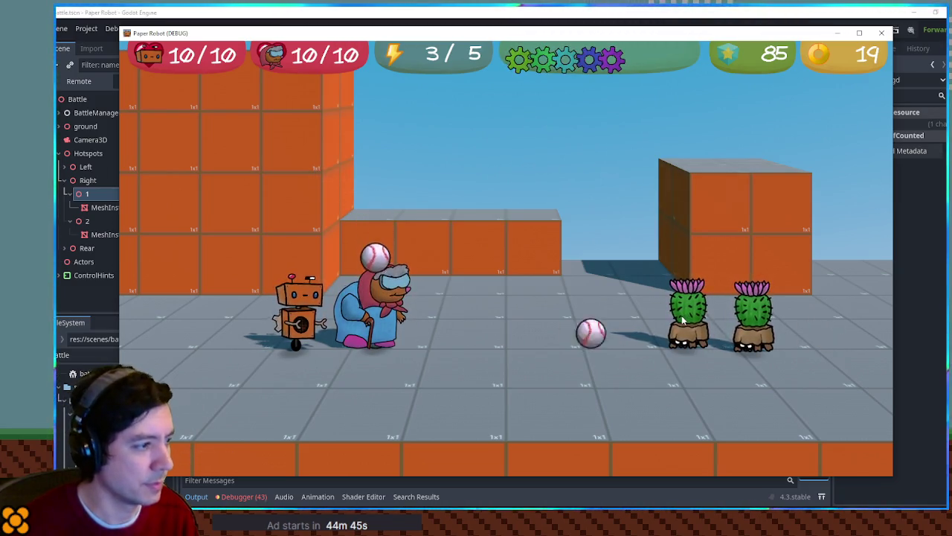
{"action": "key", "text": "F8"}
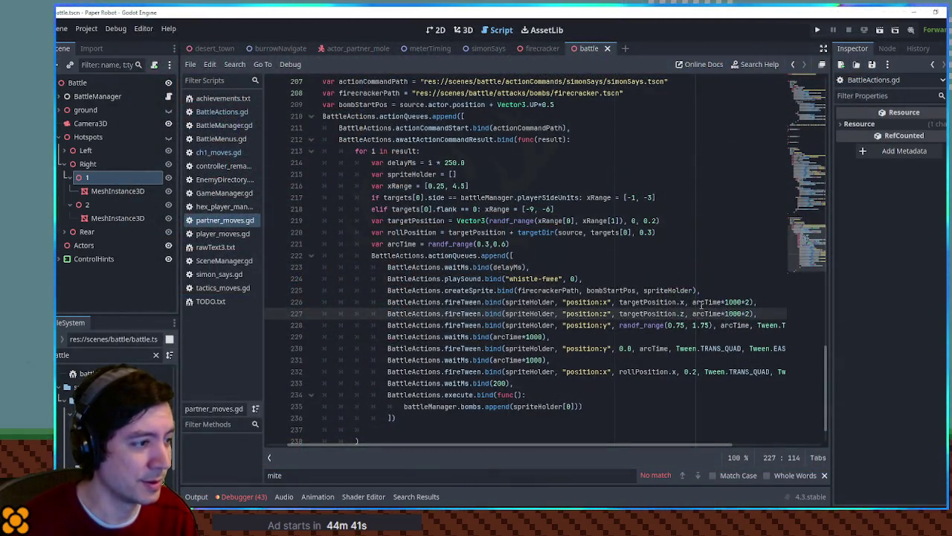
Shorten the x and z tween durations to arcTime*2 and relaunch the game.
{"action": "left_click_drag", "start_coordinate": [693, 302], "coordinate": [751, 302]}
{"action": "left_click", "coordinate": [750, 301]}
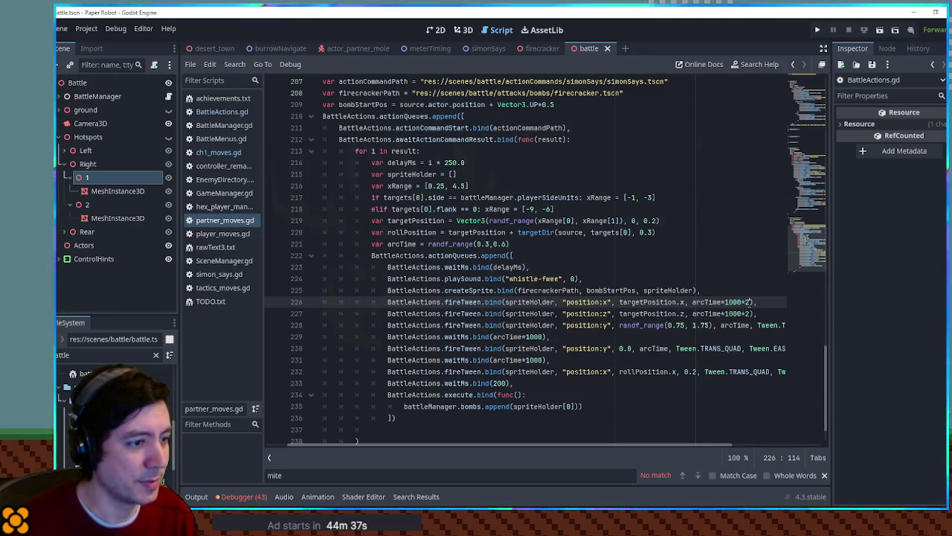
{"action": "double_click", "coordinate": [734, 313]}
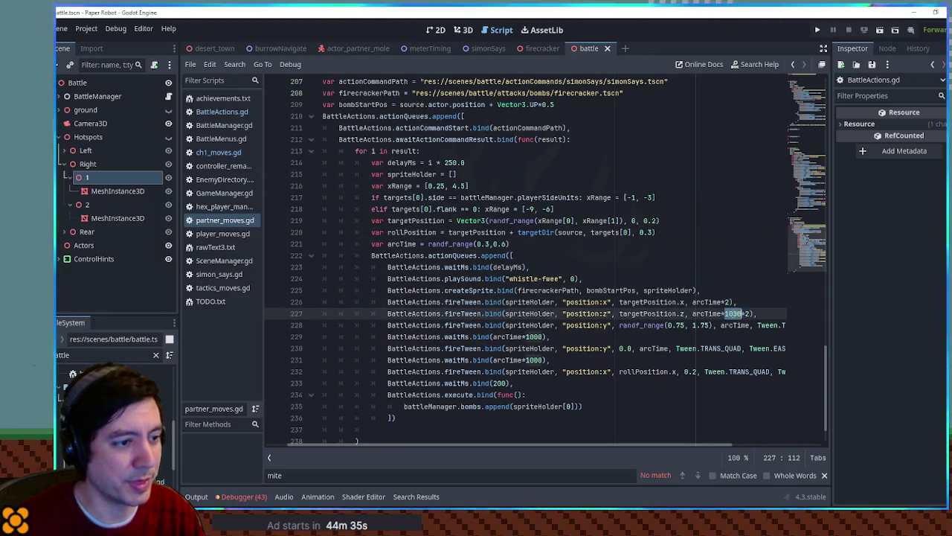
{"action": "double_click", "coordinate": [711, 302]}
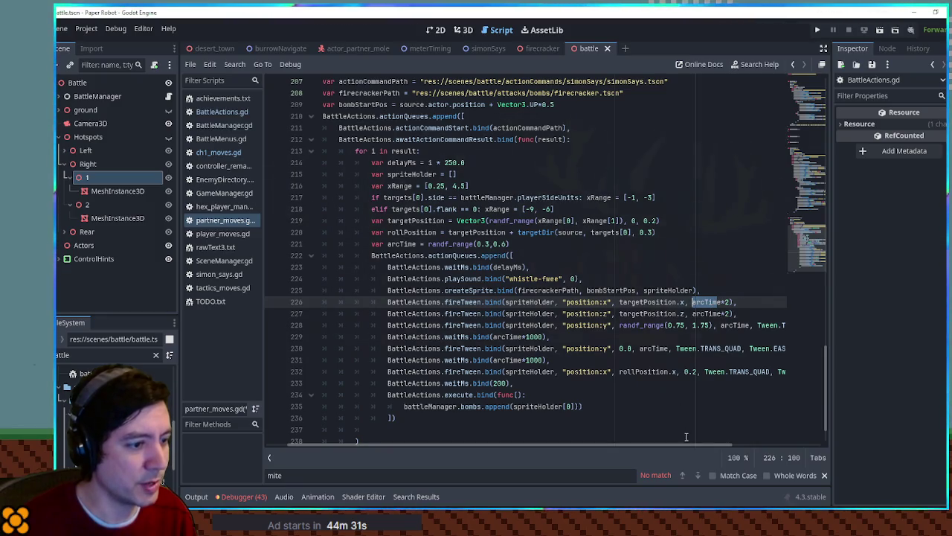
{"action": "left_click", "coordinate": [716, 258]}
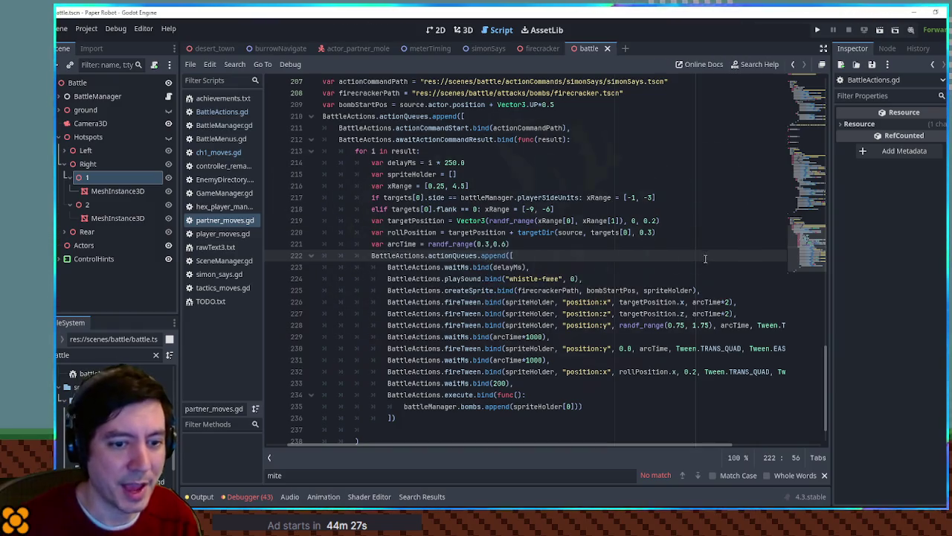
{"action": "key", "text": "F6"}
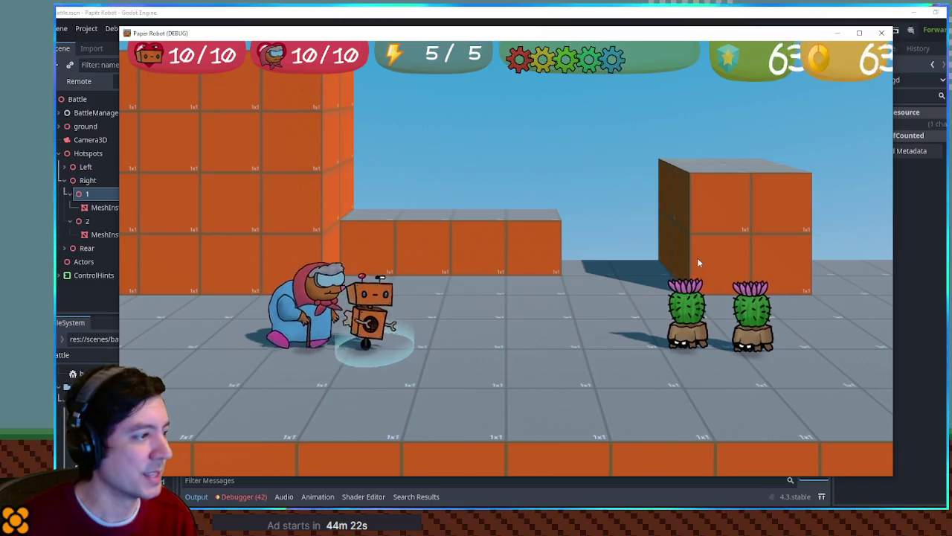
Test Underwhelm on both cacti, then close and relaunch the game.
{"action": "key", "text": "Return"}
{"action": "key", "text": "Return"}
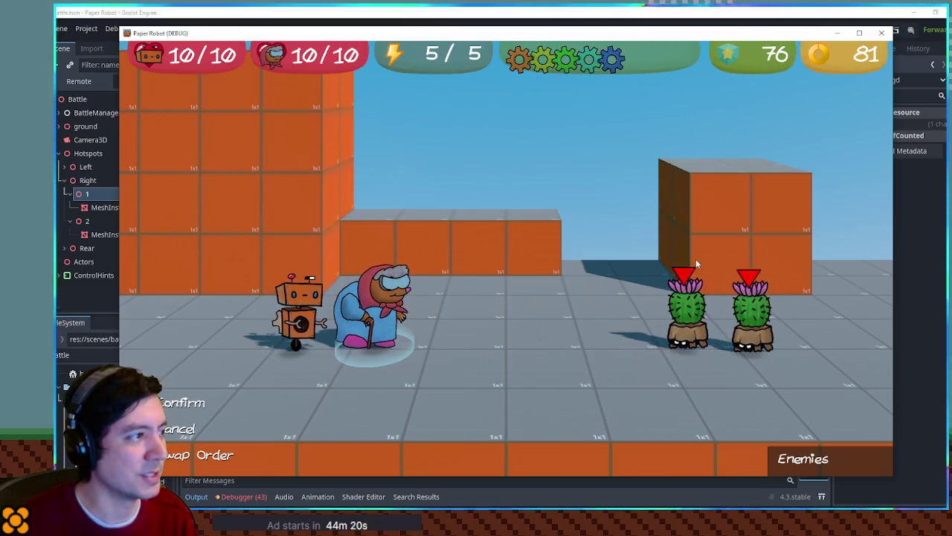
{"action": "key", "text": "Return"}
{"action": "key", "text": "e"}
{"action": "key", "text": "e"}
{"action": "key", "text": "e"}
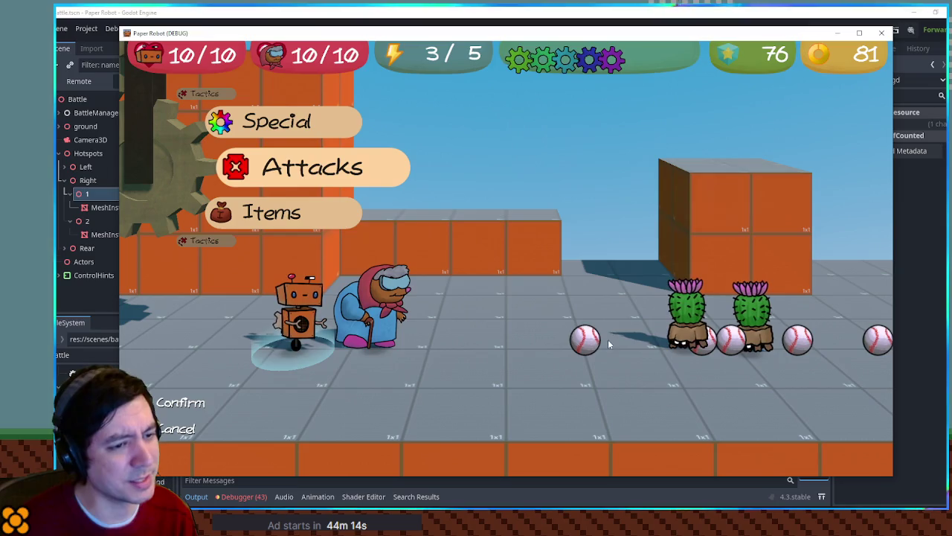
{"action": "left_click", "coordinate": [905, 118]}
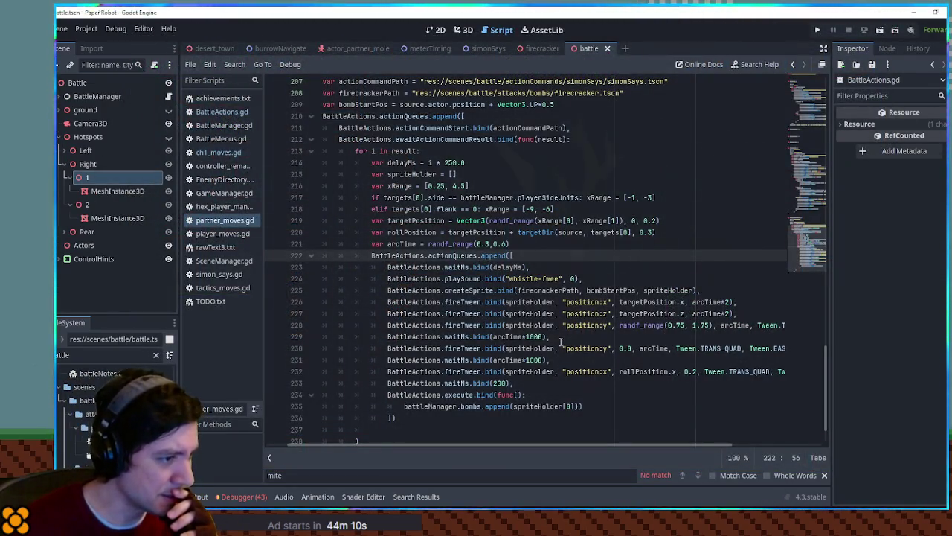
{"action": "key", "text": "F6"}
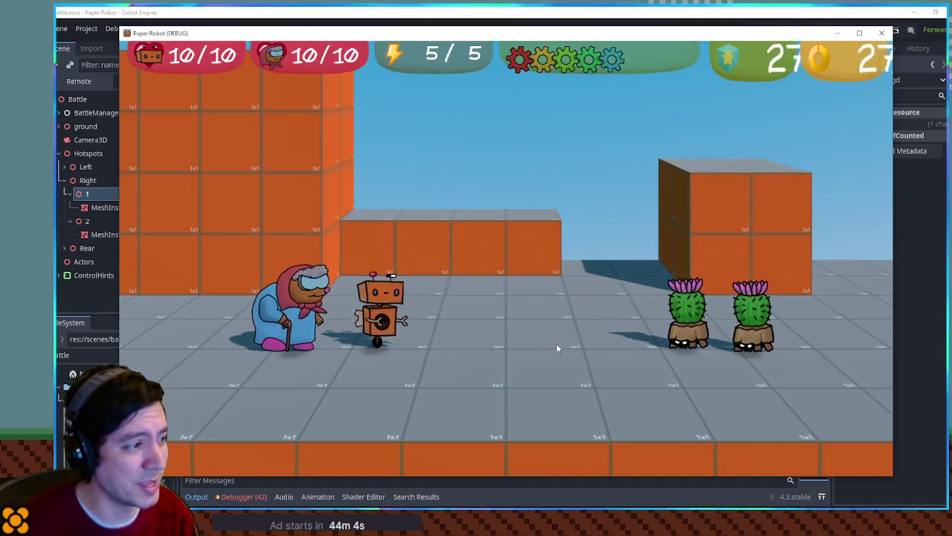
Swap party, fire Firecrackers at both cacti with the Space/Q/E prompts, then close the game.
{"action": "key", "text": "Tab"}
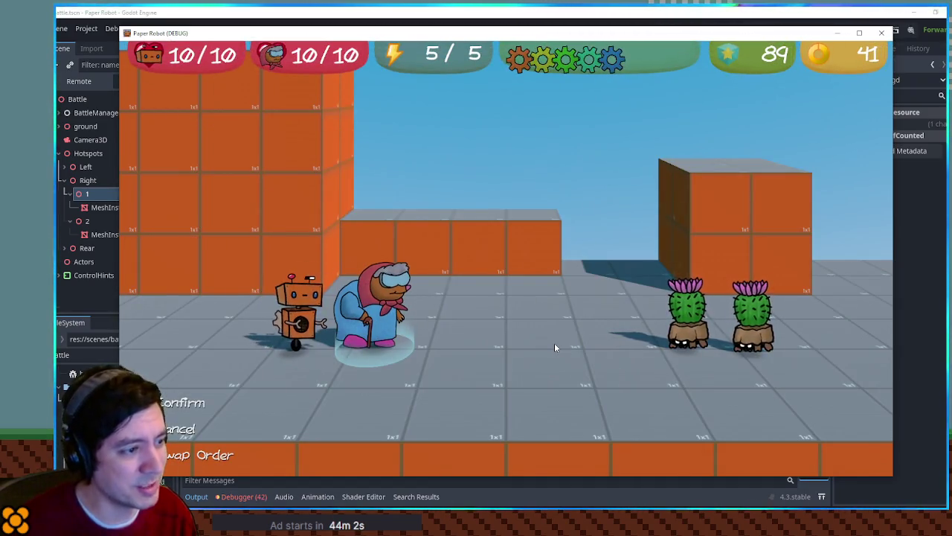
{"action": "key", "text": "Return"}
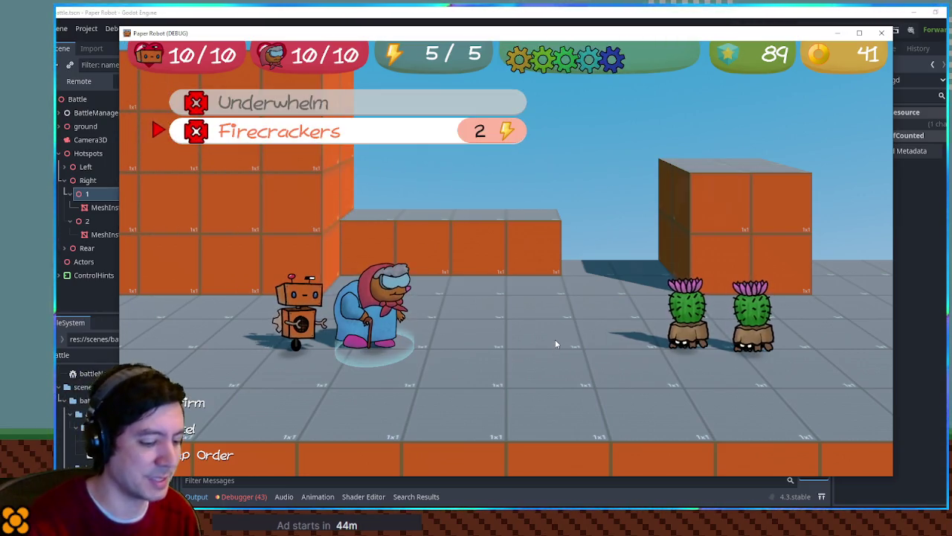
{"action": "key", "text": "Return"}
{"action": "key", "text": "Return"}
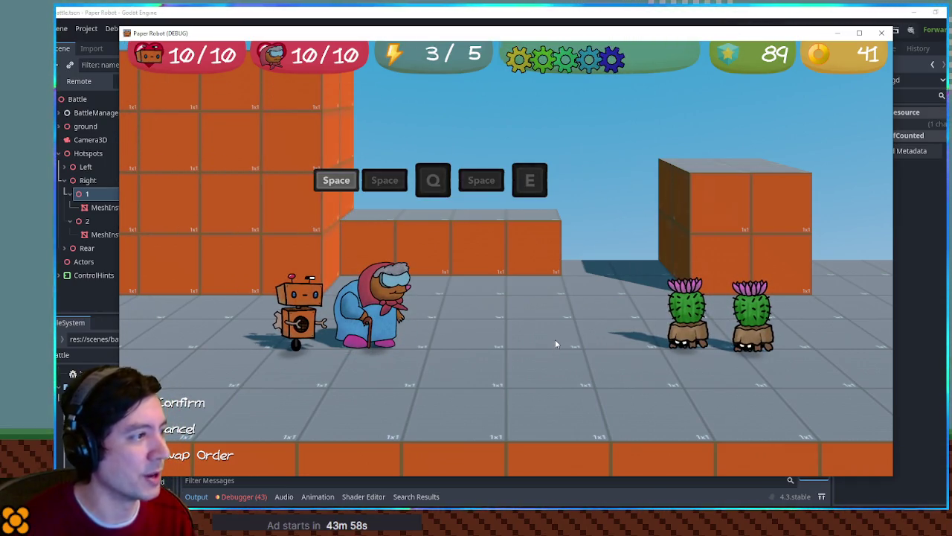
{"action": "key", "text": "space"}
{"action": "key", "text": "q"}
{"action": "key", "text": "space"}
{"action": "key", "text": "e"}
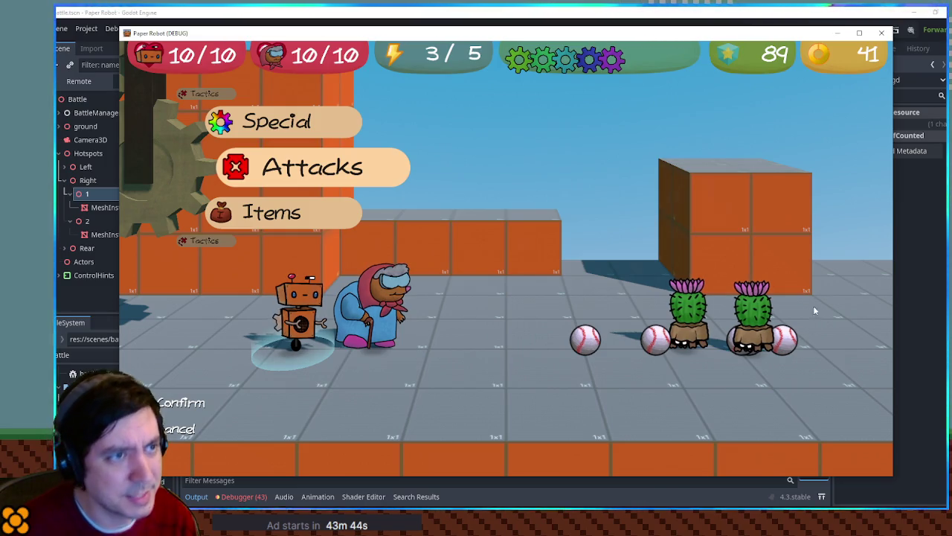
{"action": "left_click", "coordinate": [884, 35]}
Review the arc code, highlighting arcTime on line 221 and the x tween's arcTime*2 duration.
{"action": "left_click", "coordinate": [587, 325]}
{"action": "double_click", "coordinate": [586, 325]}
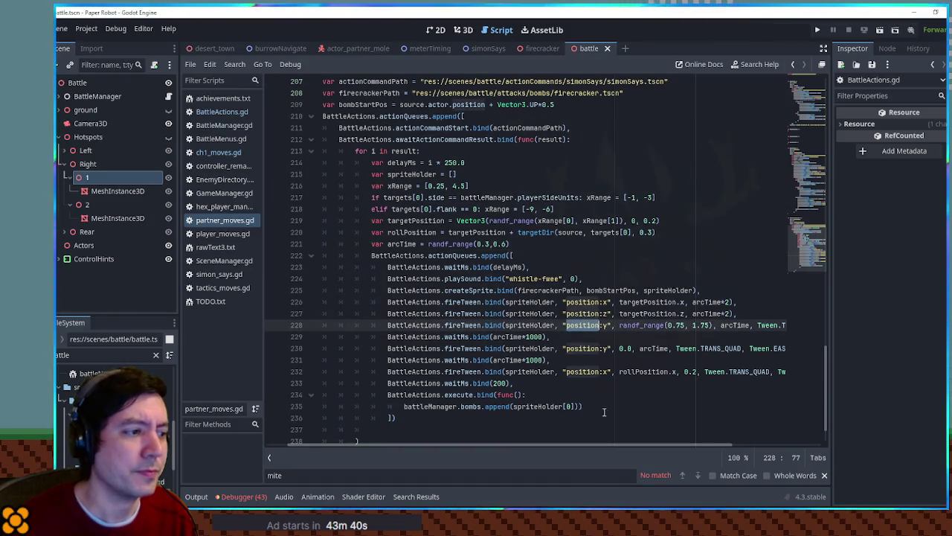
{"action": "mouse_move", "coordinate": [614, 446]}
{"action": "left_mouse_down"}
{"action": "mouse_move", "coordinate": [700, 445]}
{"action": "mouse_move", "coordinate": [617, 447]}
{"action": "mouse_move", "coordinate": [638, 446]}
{"action": "left_mouse_up"}
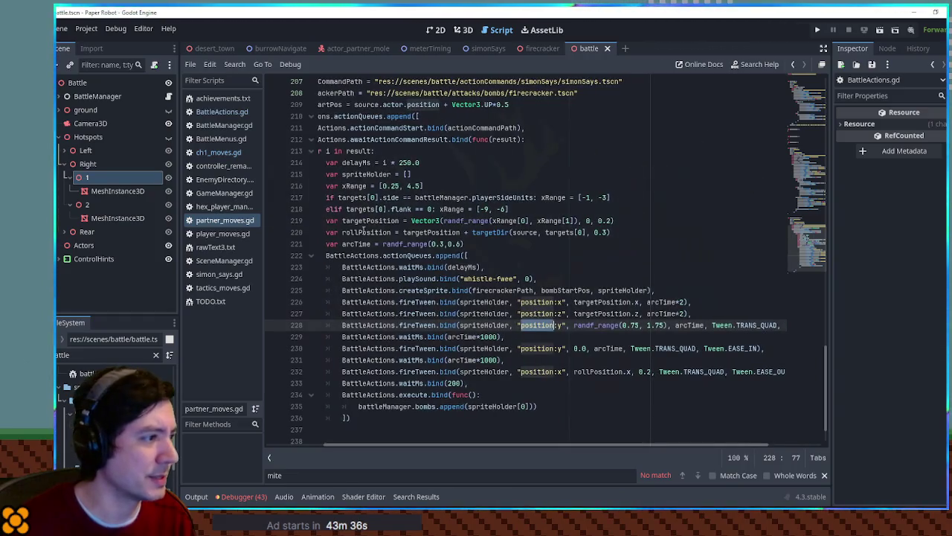
{"action": "double_click", "coordinate": [355, 244]}
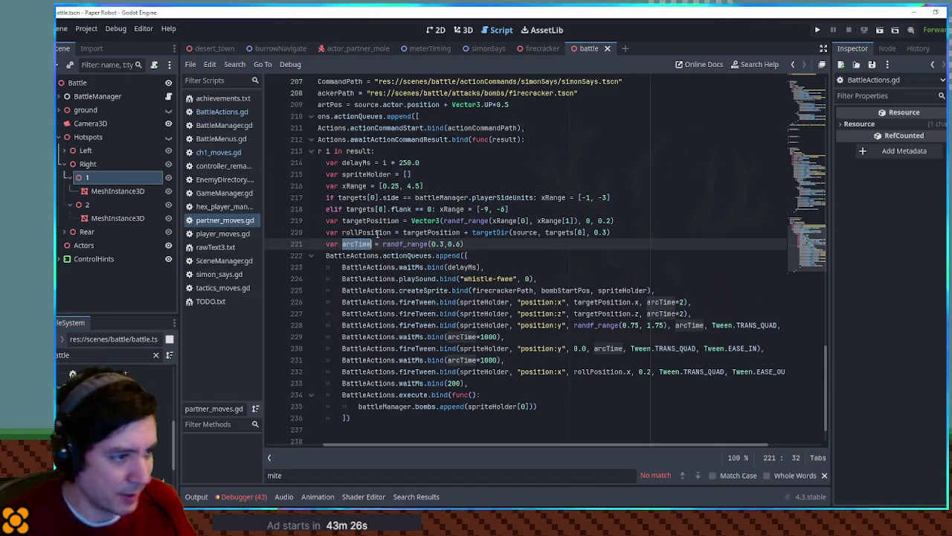
{"action": "double_click", "coordinate": [488, 302]}
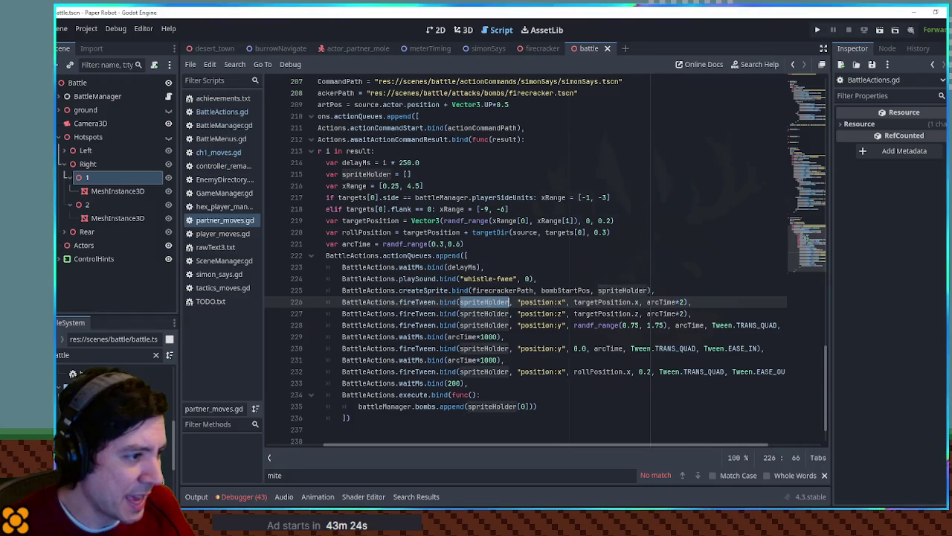
{"action": "left_click_drag", "start_coordinate": [647, 302], "coordinate": [689, 304]}
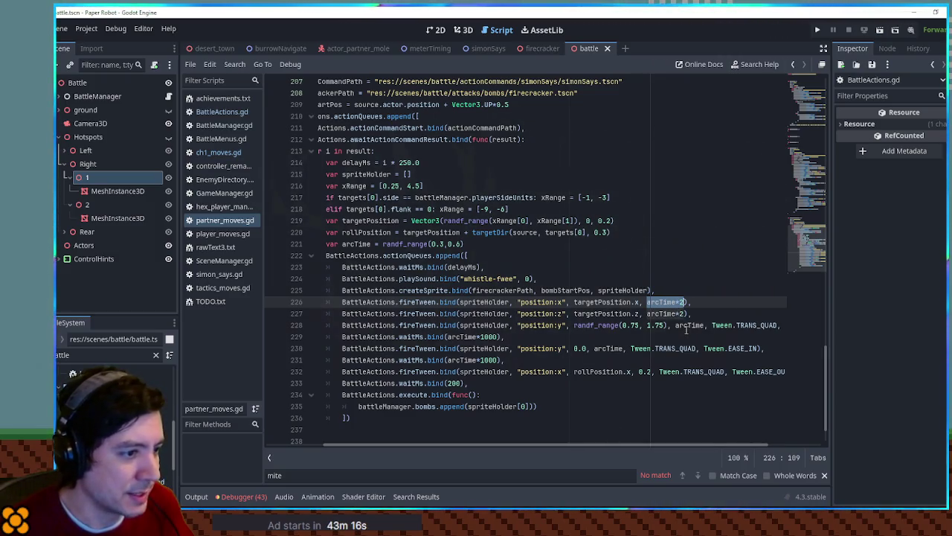
Check arcTime in the y tweens and waits on lines 228-232, then run the project with F5.
{"action": "double_click", "coordinate": [688, 325]}
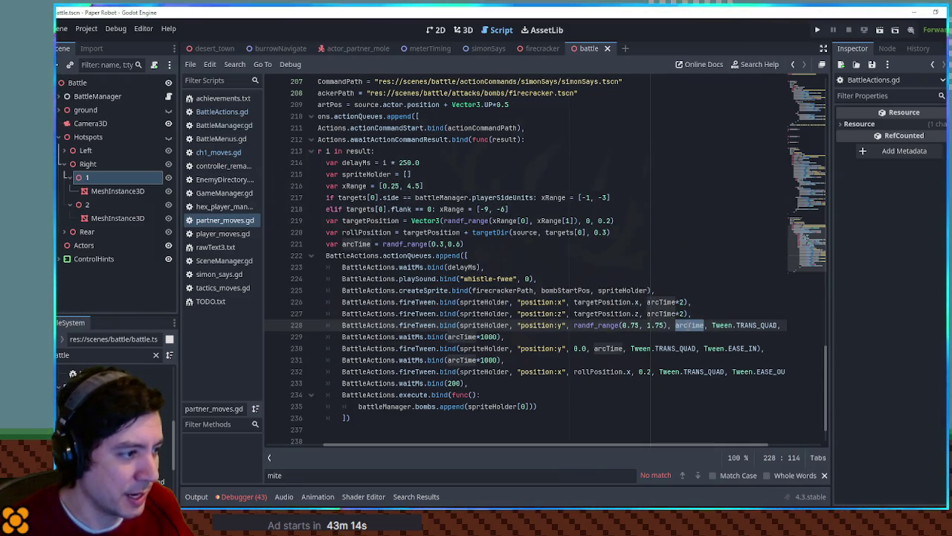
{"action": "left_click_drag", "start_coordinate": [447, 336], "coordinate": [499, 337]}
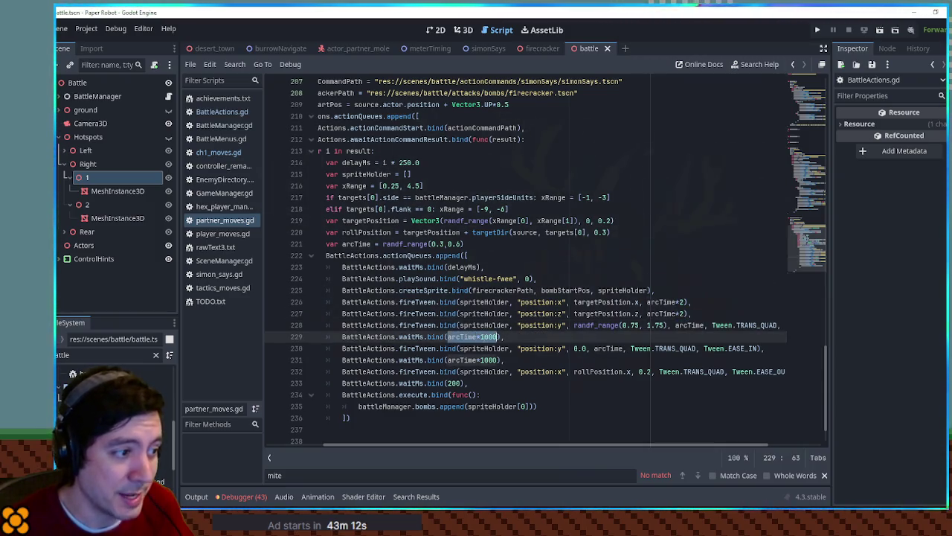
{"action": "double_click", "coordinate": [608, 348]}
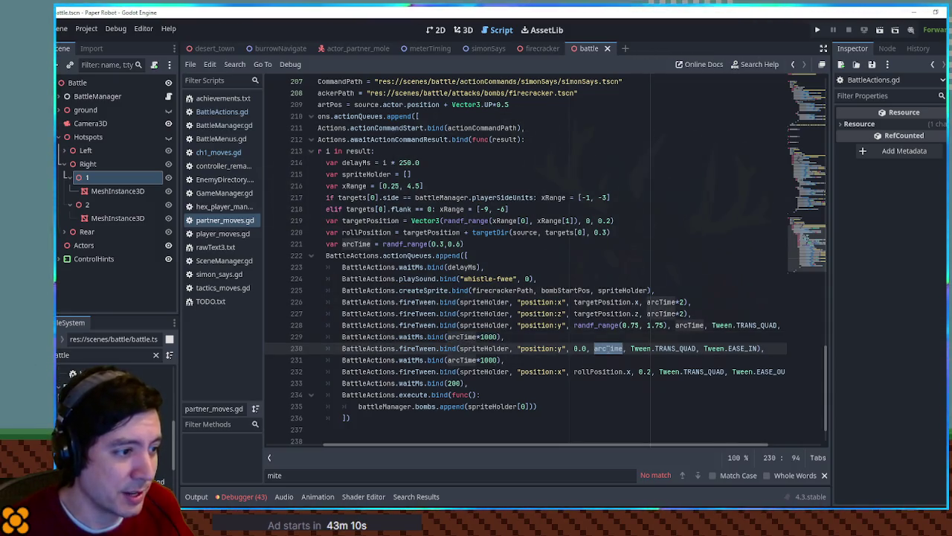
{"action": "left_click_drag", "start_coordinate": [447, 360], "coordinate": [499, 359]}
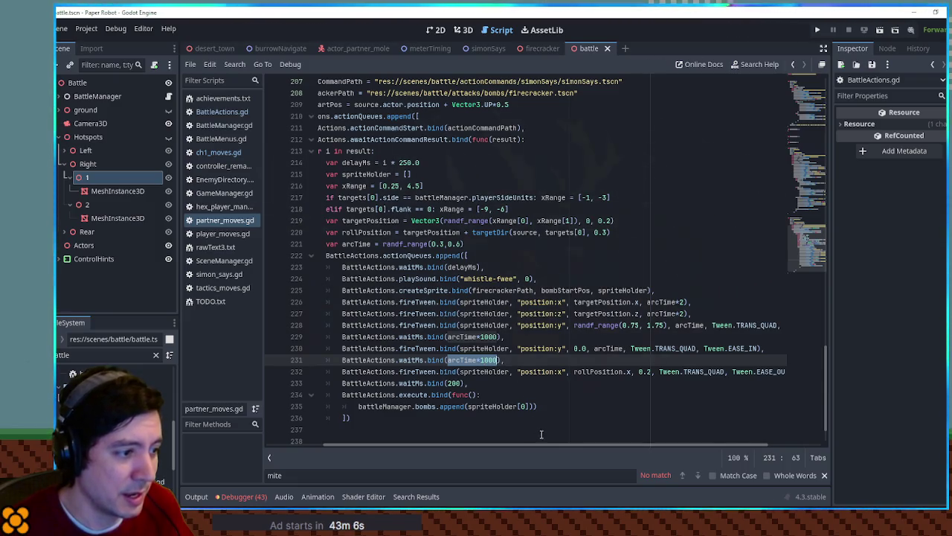
{"action": "mouse_move", "coordinate": [544, 445]}
{"action": "left_mouse_down"}
{"action": "mouse_move", "coordinate": [595, 446]}
{"action": "mouse_move", "coordinate": [544, 444]}
{"action": "mouse_move", "coordinate": [548, 435]}
{"action": "left_mouse_up"}
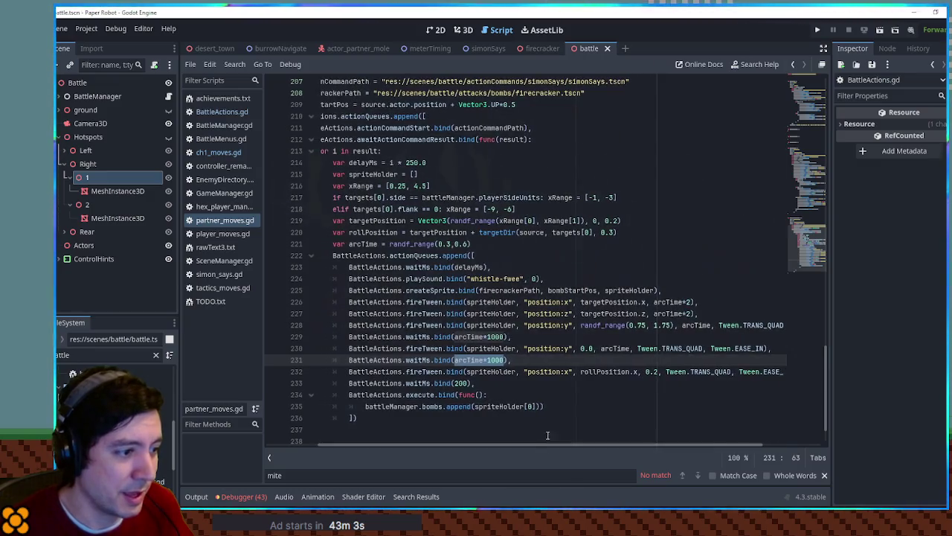
{"action": "double_click", "coordinate": [597, 371]}
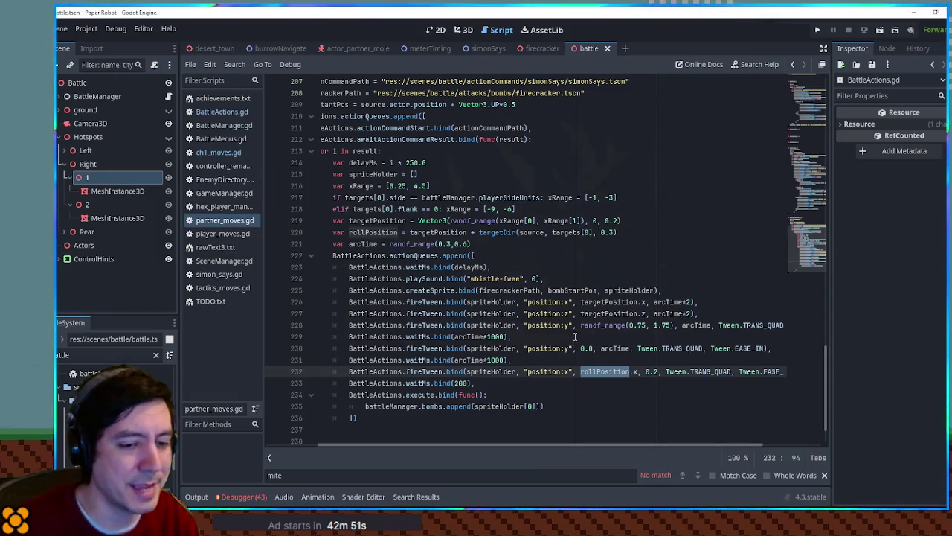
{"action": "left_click", "coordinate": [426, 340]}
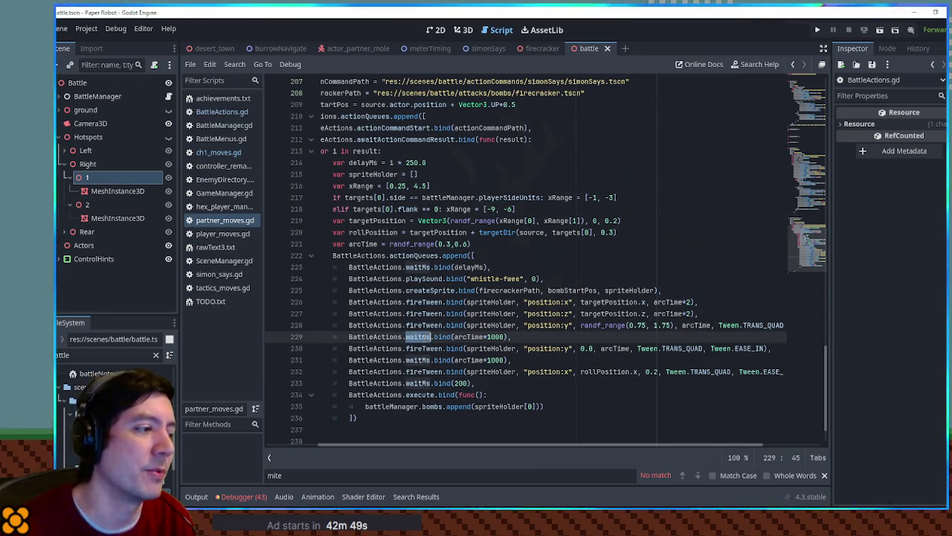
{"action": "left_click", "coordinate": [574, 281]}
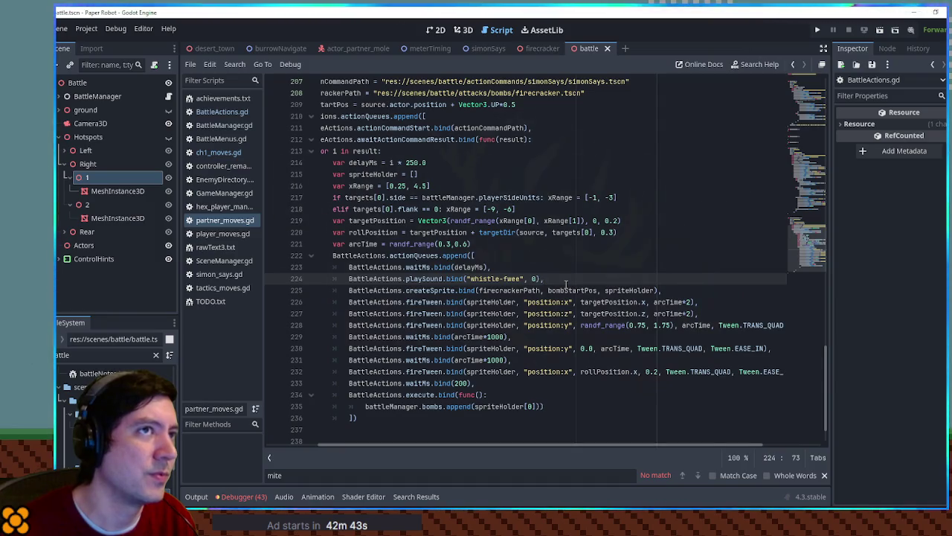
{"action": "key", "text": "F5"}
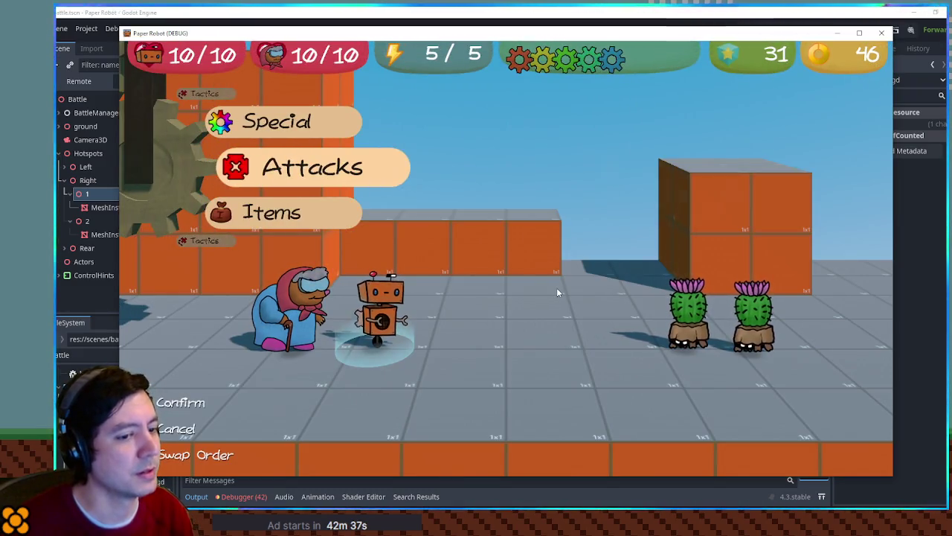
Swap order, use Special > Firecrackers on both cacti, hit the Space/E prompts, and close the game.
{"action": "key", "text": "Tab"}
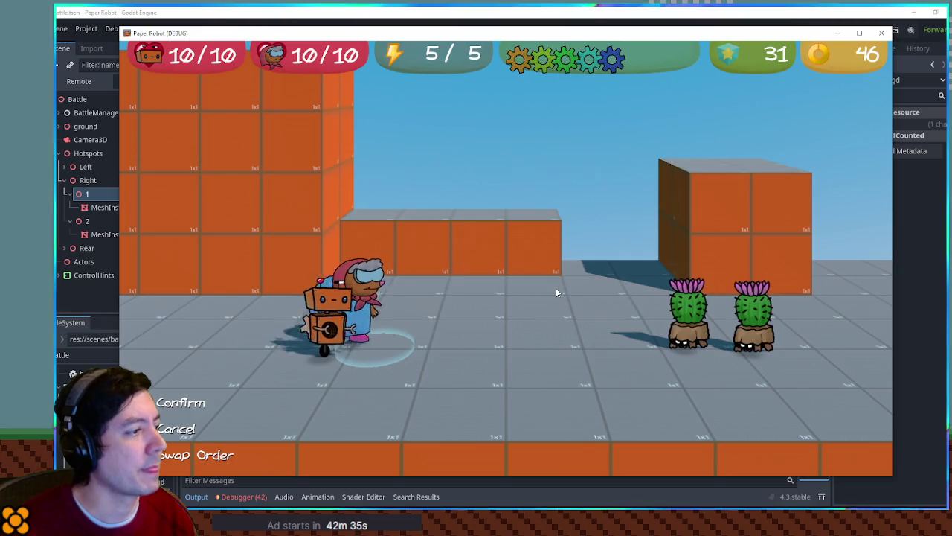
{"action": "key", "text": "Return"}
{"action": "key", "text": "Down"}
{"action": "key", "text": "Return"}
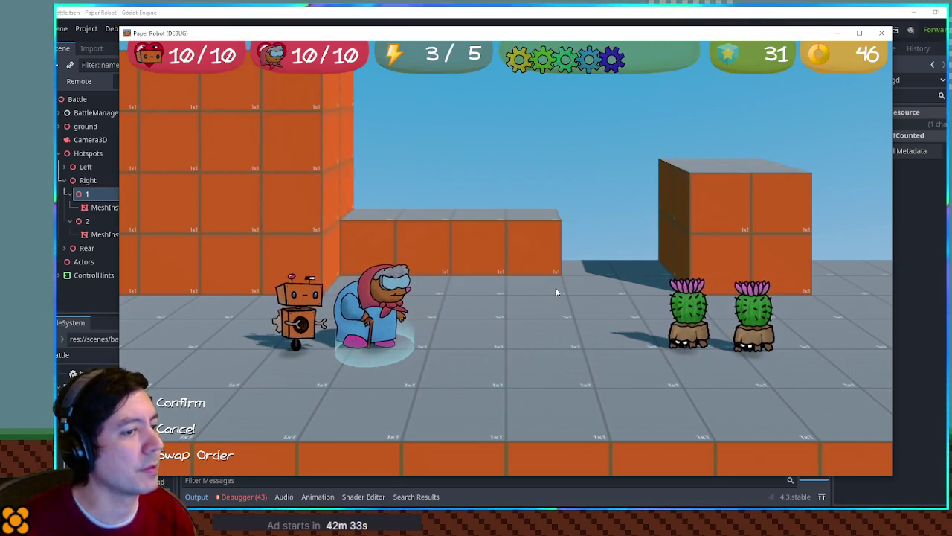
{"action": "key", "text": "space"}
{"action": "key", "text": "e"}
{"action": "key", "text": "space"}
{"action": "key", "text": "e"}
{"action": "key", "text": "space"}
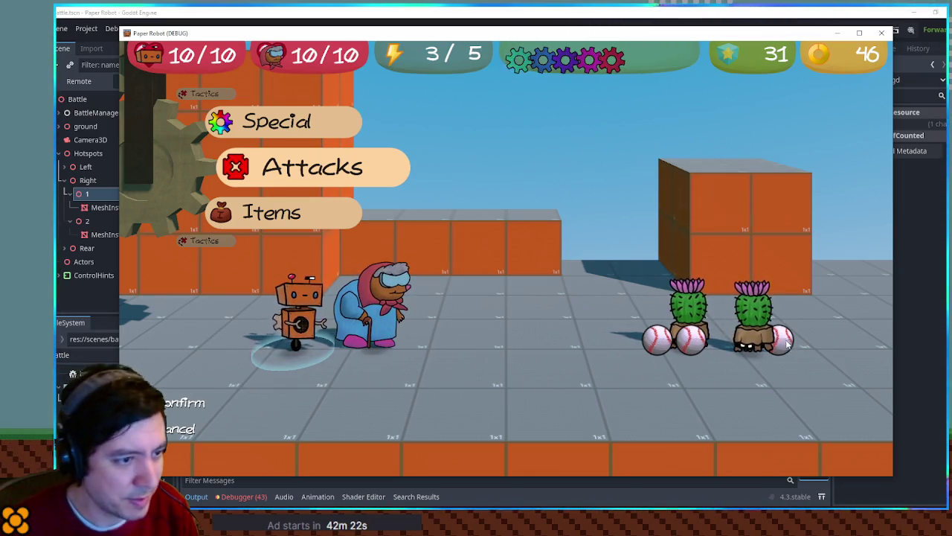
{"action": "left_click", "coordinate": [878, 34]}
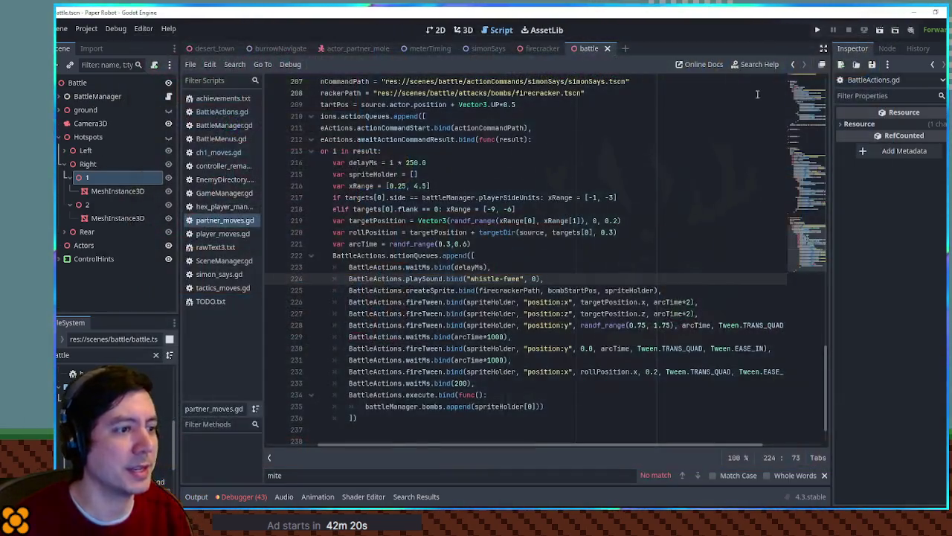
Edit the z value on line 219, trying 3 then 4, and add a new line below.
{"action": "left_click", "coordinate": [614, 221]}
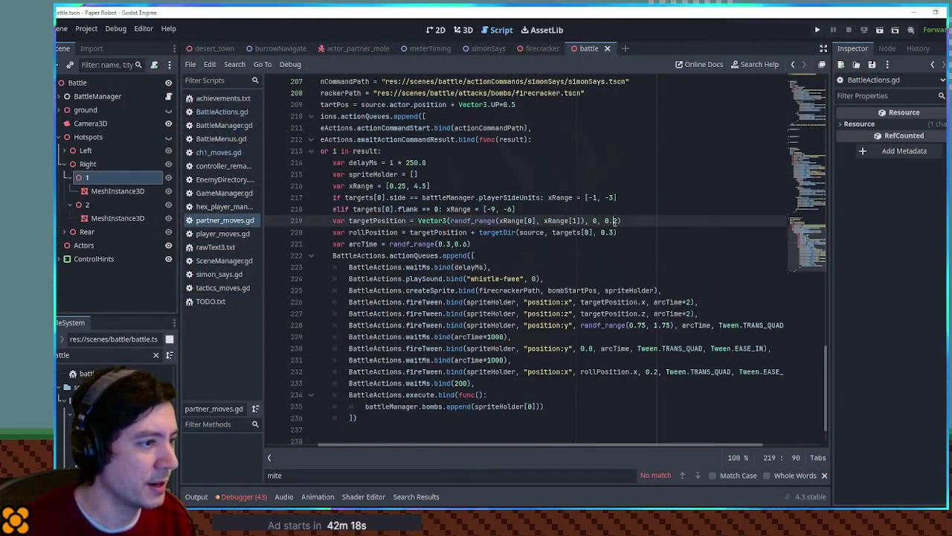
{"action": "key", "text": "BackSpace"}
{"action": "type", "text": "3"}
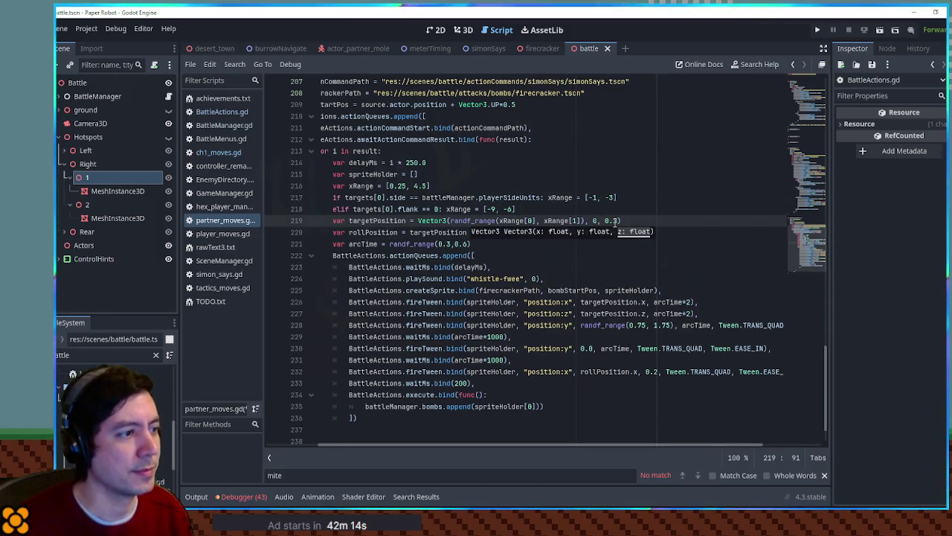
{"action": "key", "text": "Left"}
{"action": "type", "text": "4"}
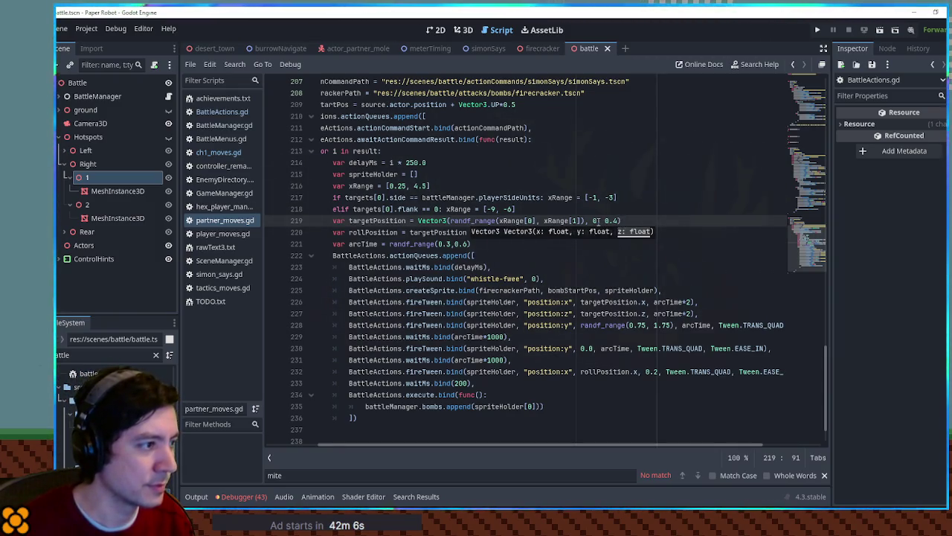
{"action": "left_click", "coordinate": [659, 221]}
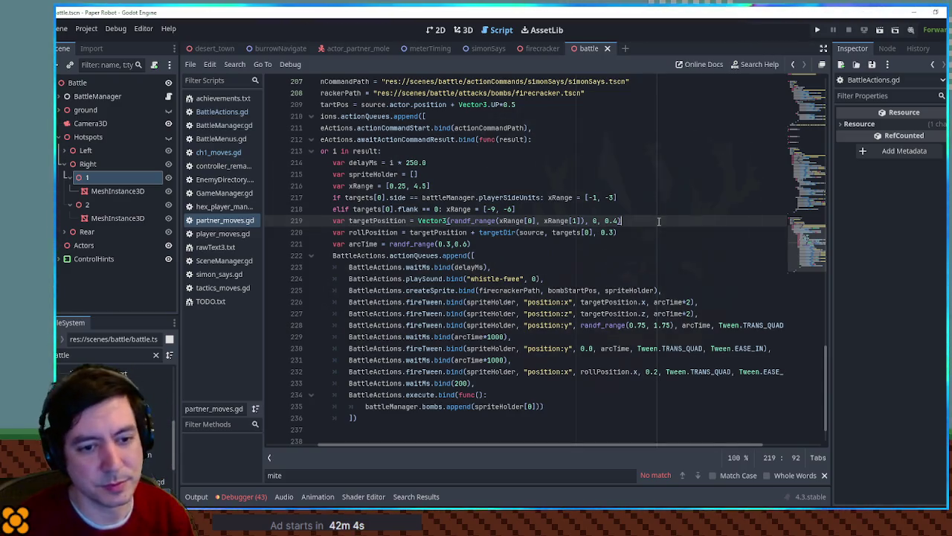
{"action": "key", "text": "Return"}
Paste targetPosition onto the new line, then delete it and remove the empty line 220.
{"action": "double_click", "coordinate": [377, 221]}
{"action": "key", "text": "ctrl+c"}
{"action": "left_click", "coordinate": [379, 232]}
{"action": "key", "text": "ctrl+v"}
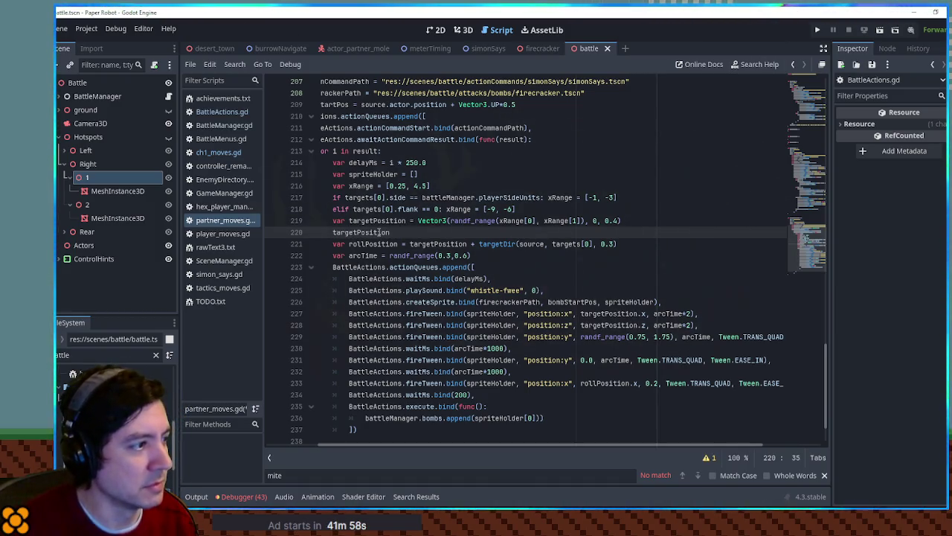
{"action": "double_click", "coordinate": [378, 232]}
{"action": "key", "text": "BackSpace"}
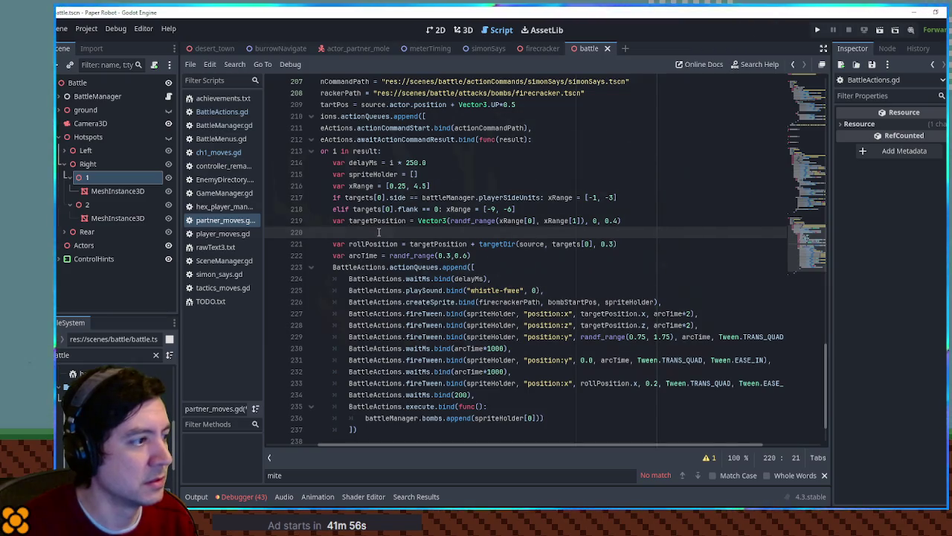
{"action": "key", "text": "Home"}
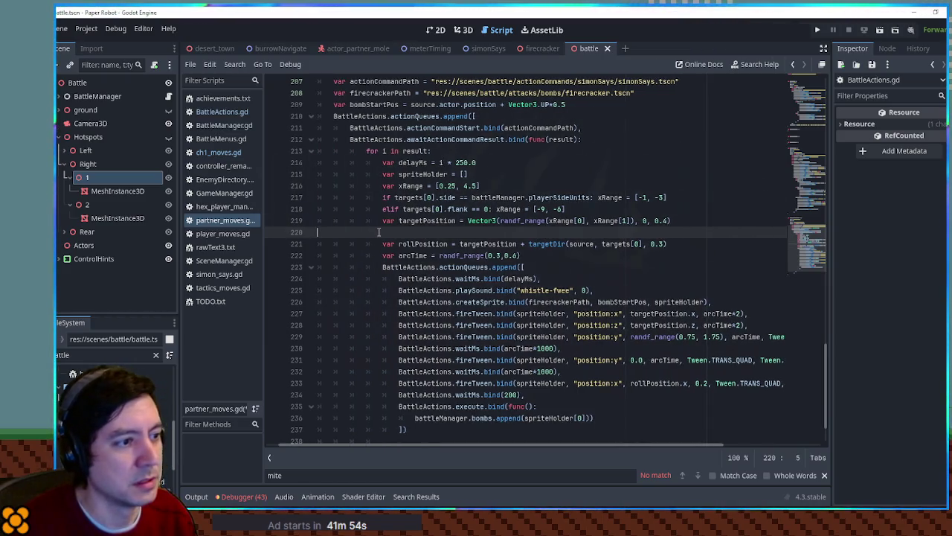
{"action": "key", "text": "BackSpace"}
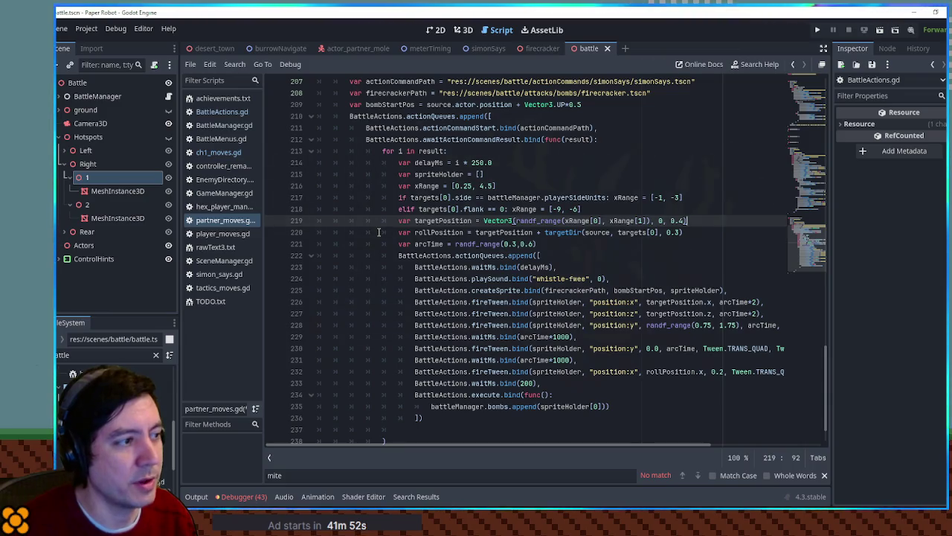
Set the target z value to 0.35, save the script, and run the game with F5.
{"action": "key", "text": "Left"}
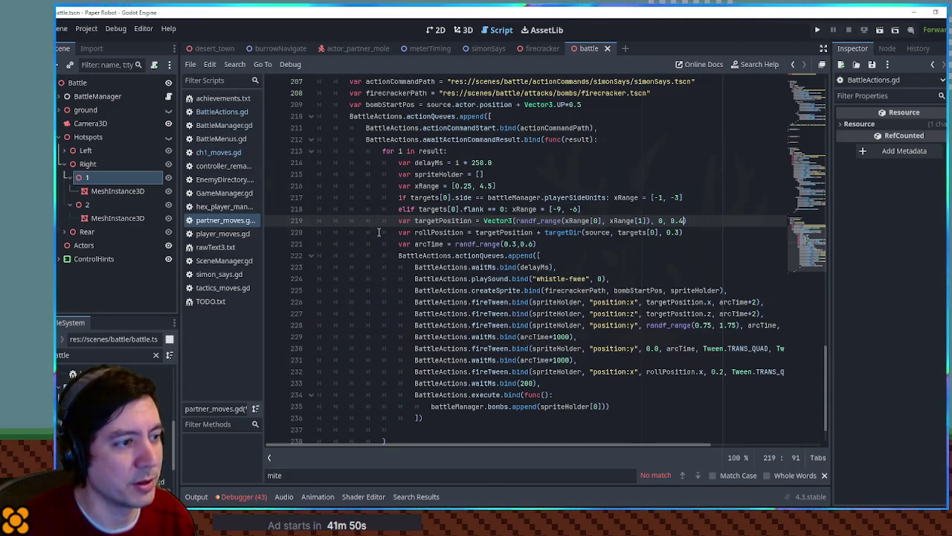
{"action": "key", "text": "BackSpace"}
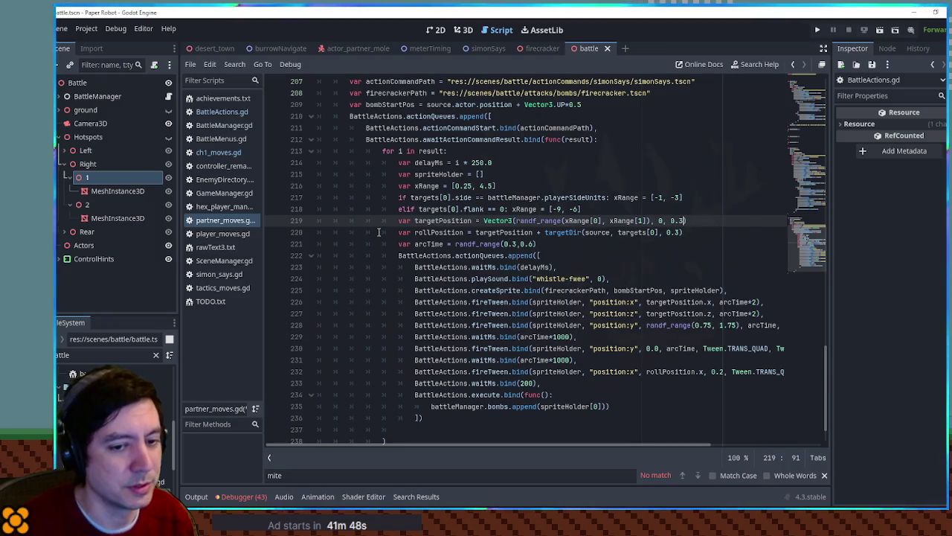
{"action": "type", "text": "35"}
{"action": "key", "text": "ctrl+s"}
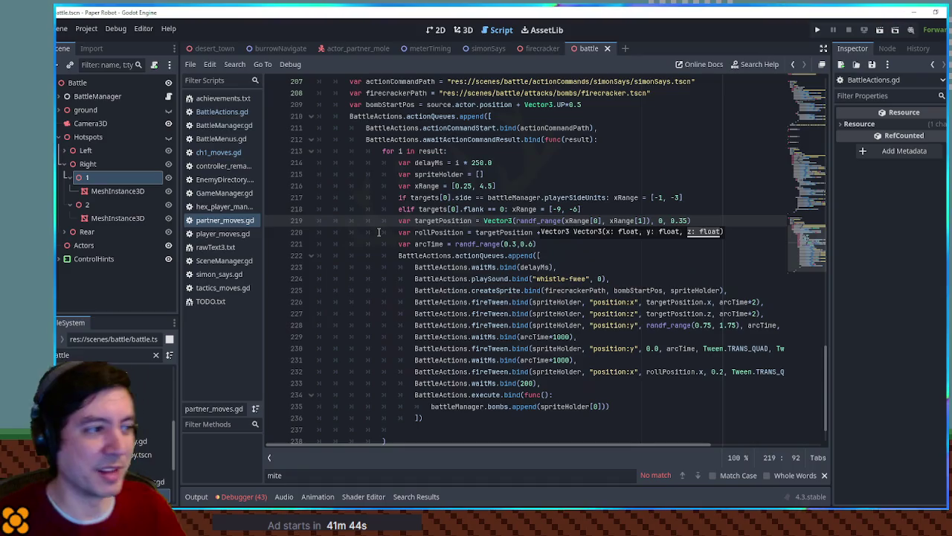
{"action": "scroll", "coordinate": [378, 232], "scroll_direction": "down", "scroll_amount": 2}
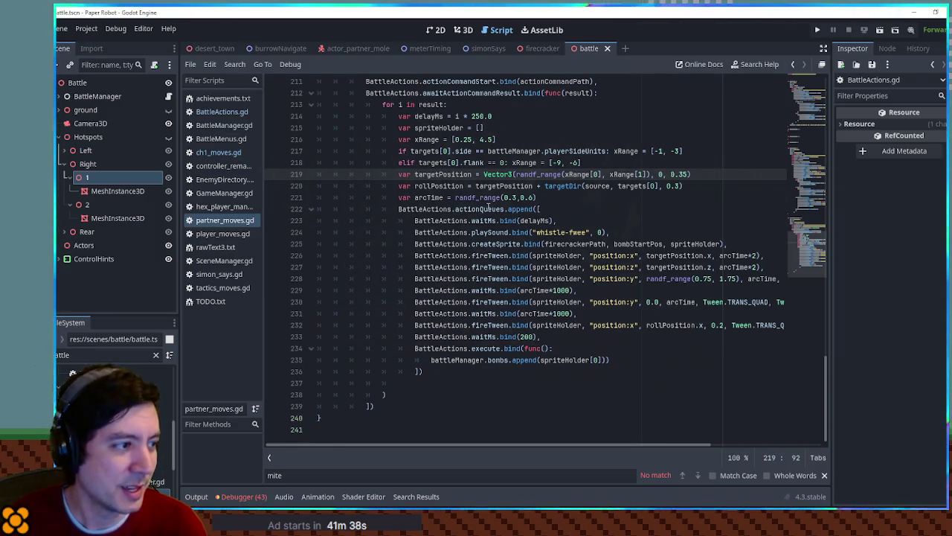
{"action": "scroll", "coordinate": [491, 203], "scroll_direction": "up", "scroll_amount": 2}
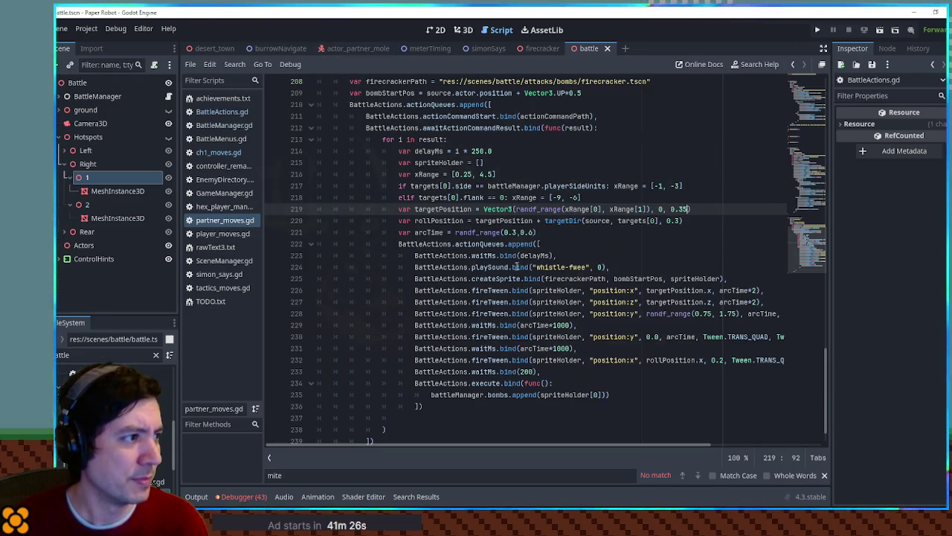
{"action": "scroll", "coordinate": [505, 238], "scroll_direction": "down", "scroll_amount": 1}
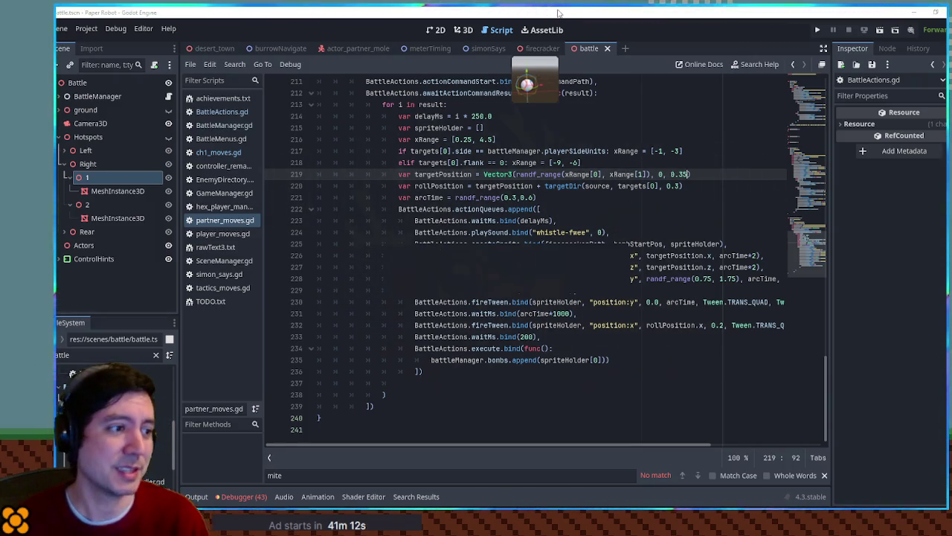
{"action": "key", "text": "F5"}
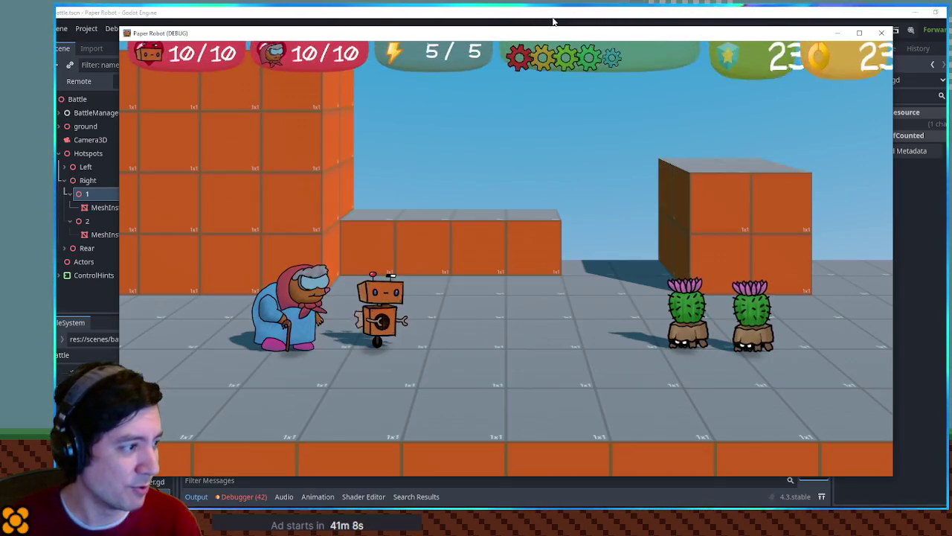
Swap party order, attack the left cactus, clear the W lane minigame, and end the turn.
{"action": "key", "text": "Tab"}
{"action": "key", "text": "Return"}
{"action": "key", "text": "Return"}
{"action": "key", "text": "Return"}
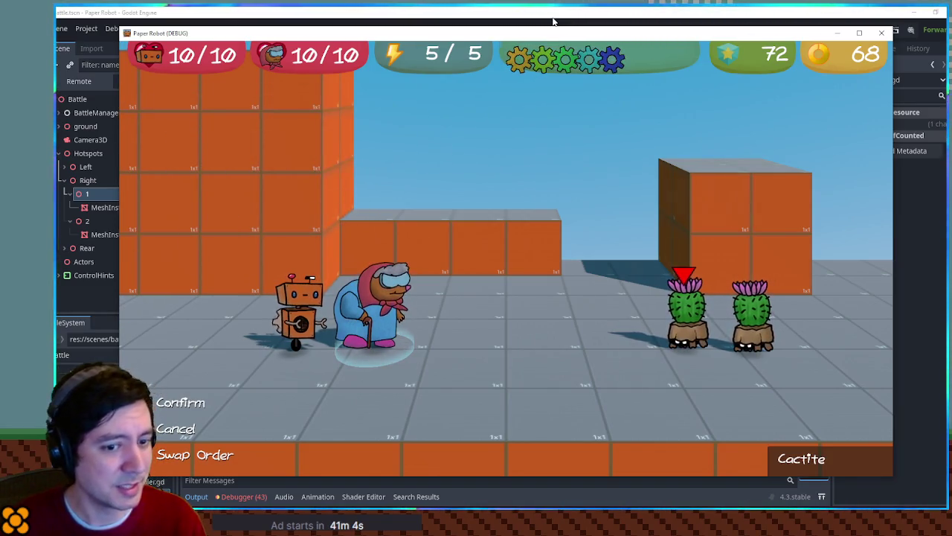
{"action": "key", "text": "Return"}
{"action": "key", "text": "w"}
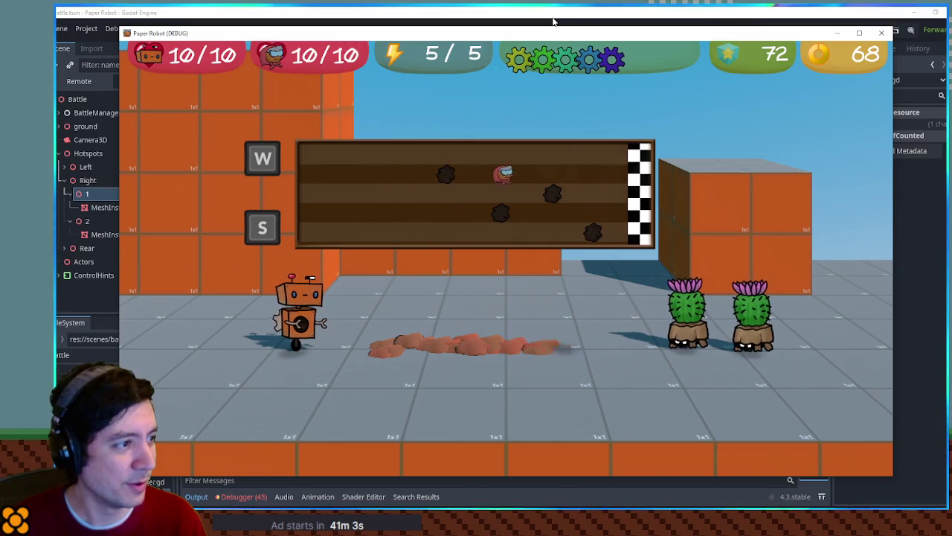
{"action": "key", "text": "w"}
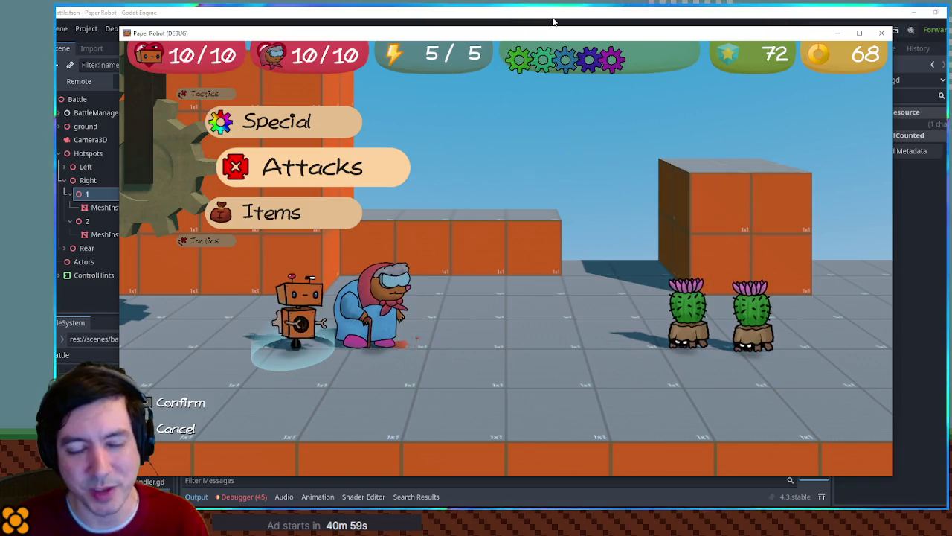
{"action": "key", "text": "w"}
{"action": "key", "text": "w"}
{"action": "key", "text": "space"}
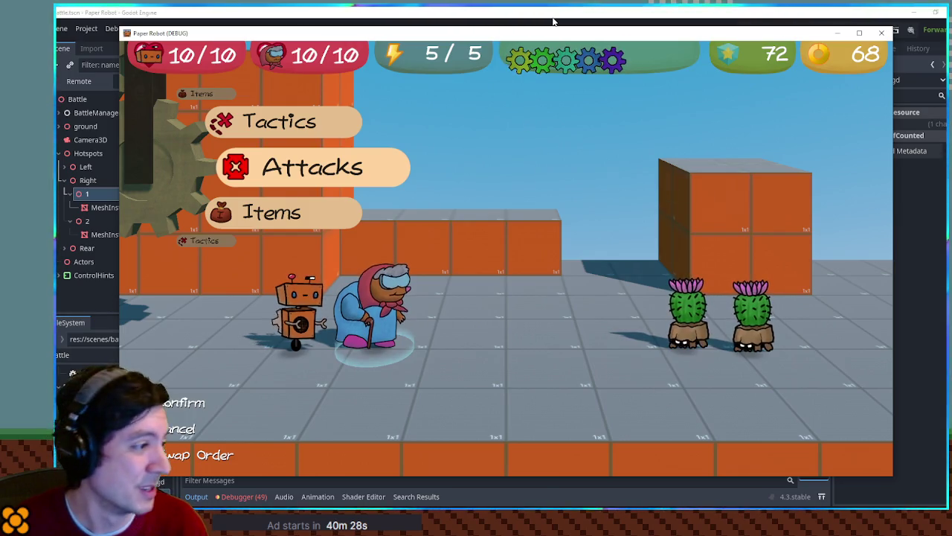
Next turn, fire Firecrackers at both cacti and complete the E/Space prompt sequence.
{"action": "key", "text": "Return"}
{"action": "key", "text": "Down"}
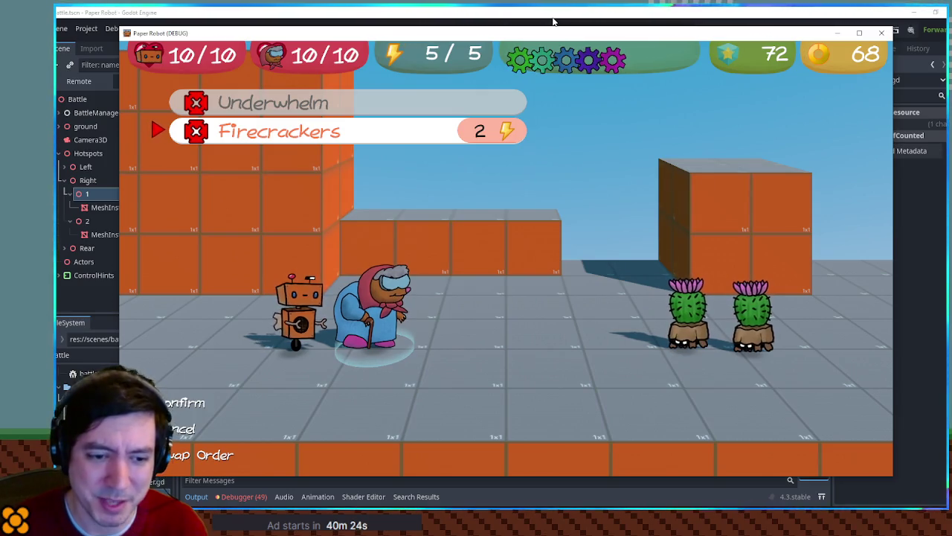
{"action": "key", "text": "Return"}
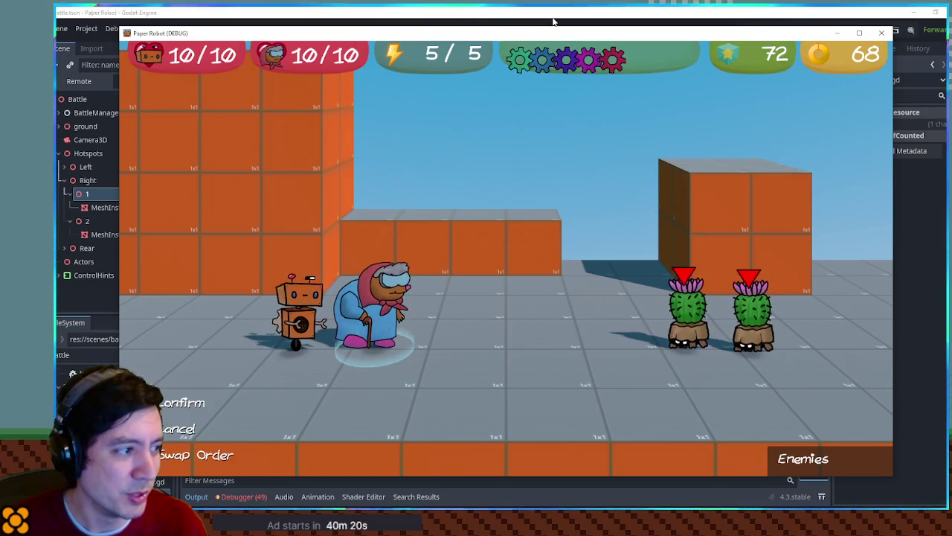
{"action": "key", "text": "Return"}
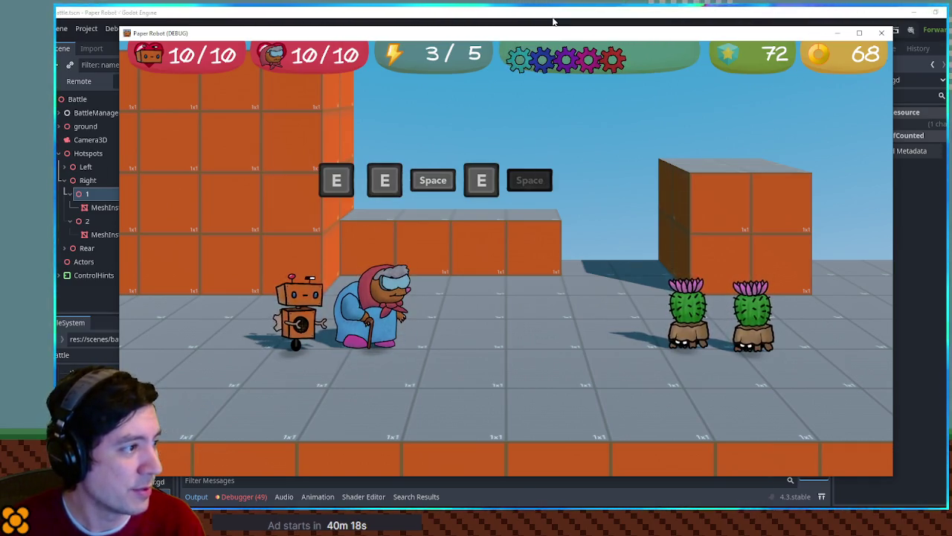
{"action": "key", "text": "e"}
{"action": "key", "text": "e"}
{"action": "key", "text": "space"}
{"action": "key", "text": "e"}
{"action": "key", "text": "space"}
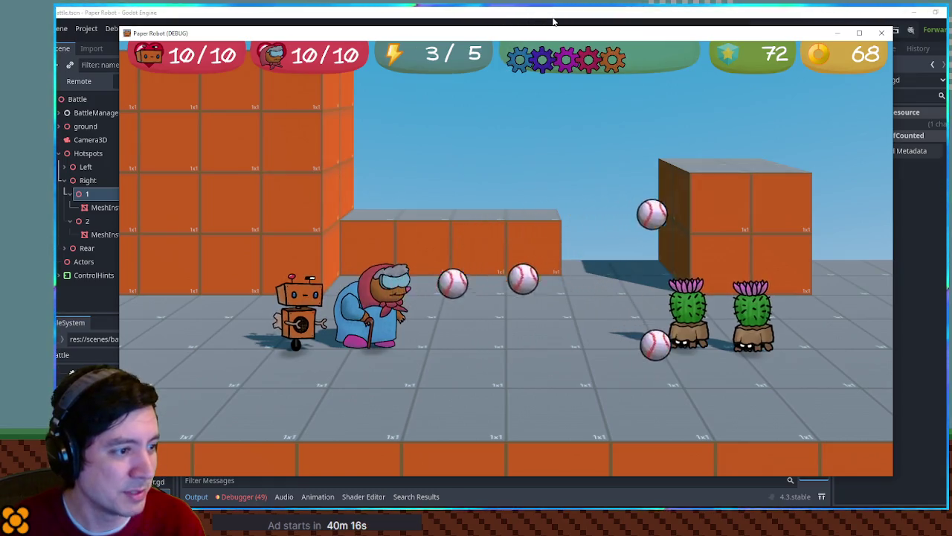
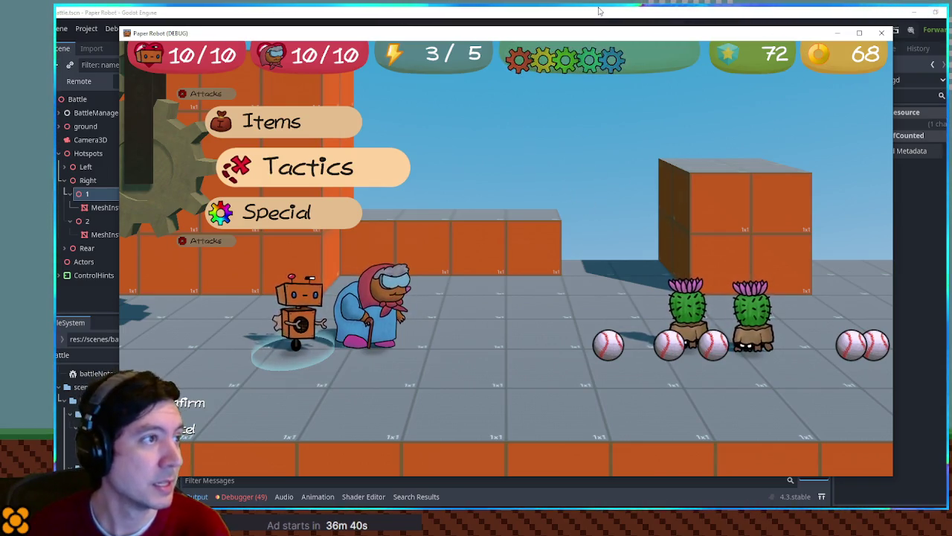
Stop the running game and open TODO.txt from the script list.
{"action": "key", "text": "F8"}
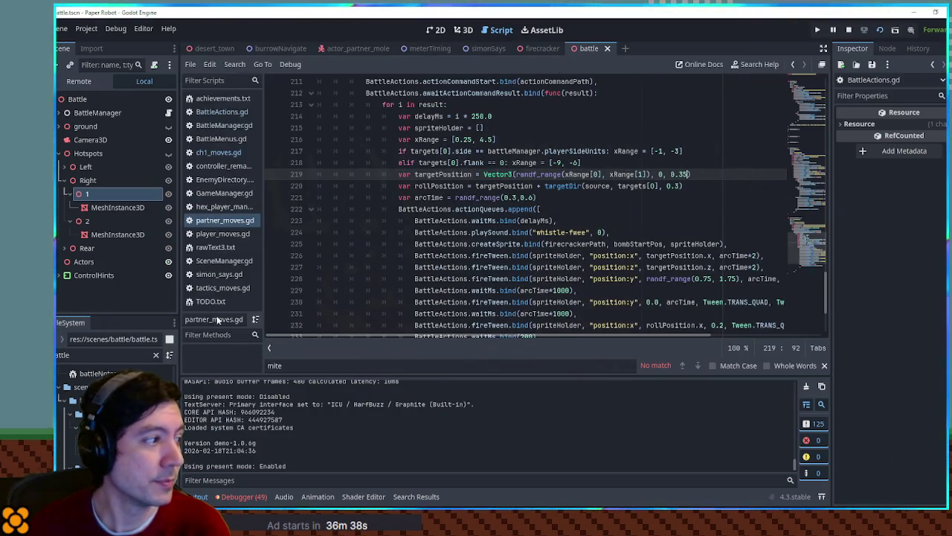
{"action": "left_click", "coordinate": [210, 301]}
{"action": "left_click", "coordinate": [612, 199]}
Begin a line-3 note reading 'Icon for moves that don't take a turn'.
{"action": "key", "text": "ctrl+Home"}
{"action": "key", "text": "Down"}
{"action": "key", "text": "Down"}
{"action": "type", "text": "Icon fix"}
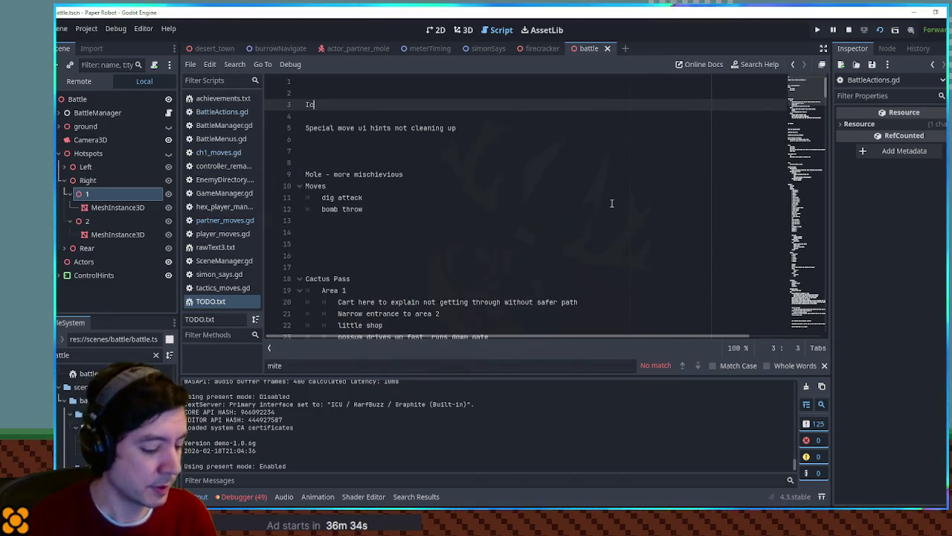
{"action": "key", "text": "BackSpace"}
{"action": "key", "text": "BackSpace"}
{"action": "type", "text": "or "}
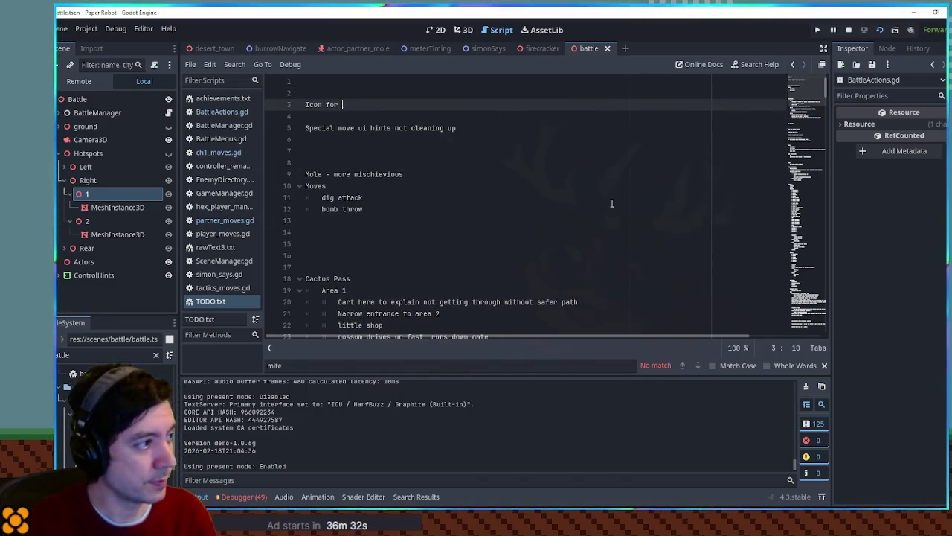
{"action": "type", "text": "moves that don't "}
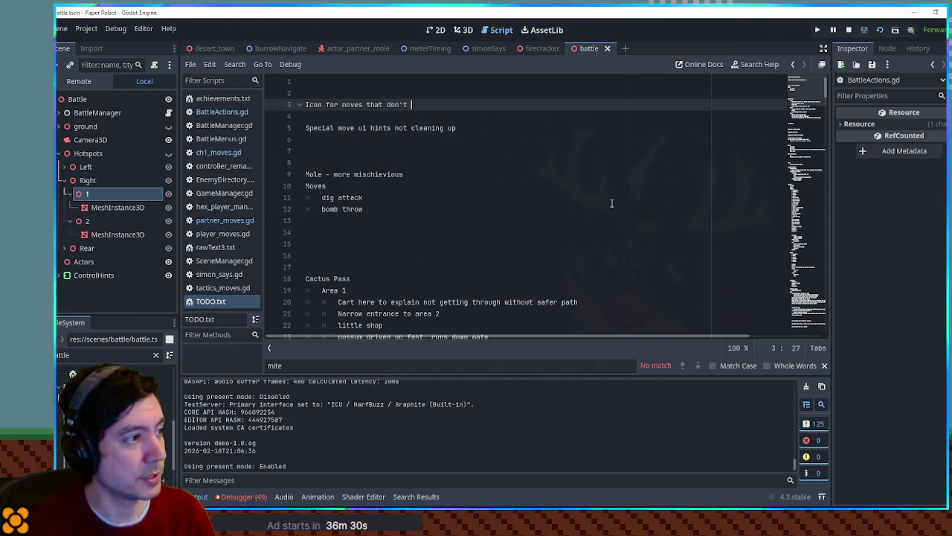
{"action": "type", "text": "take a turn"}
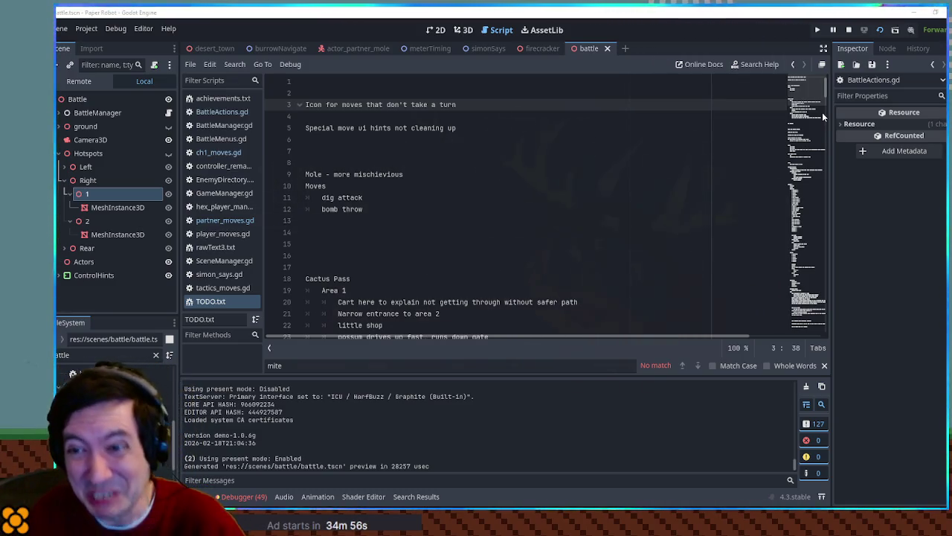
Place the cursor on empty line 6 below the finished note.
{"action": "left_click", "coordinate": [521, 140]}
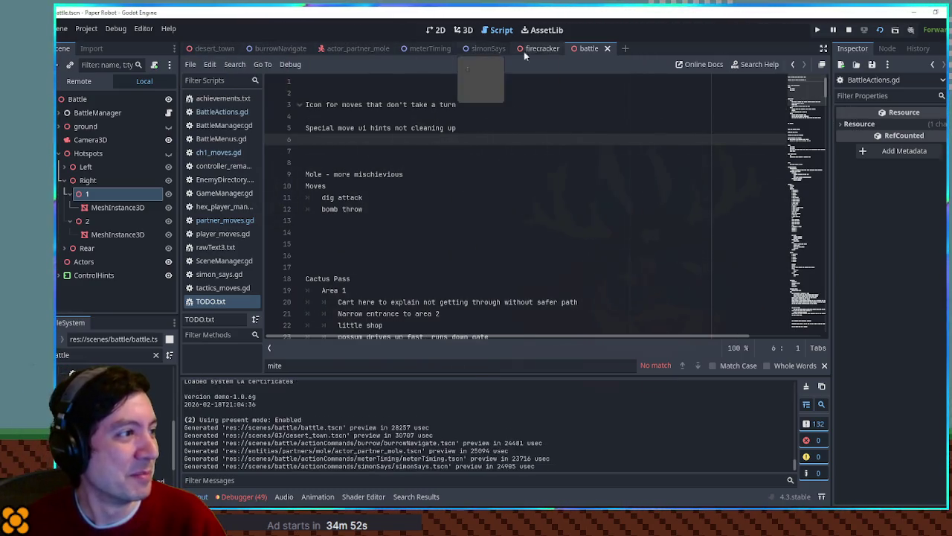
Switch to the 3D workspace, then save and run the project for the cactus battle.
{"action": "left_click", "coordinate": [464, 29]}
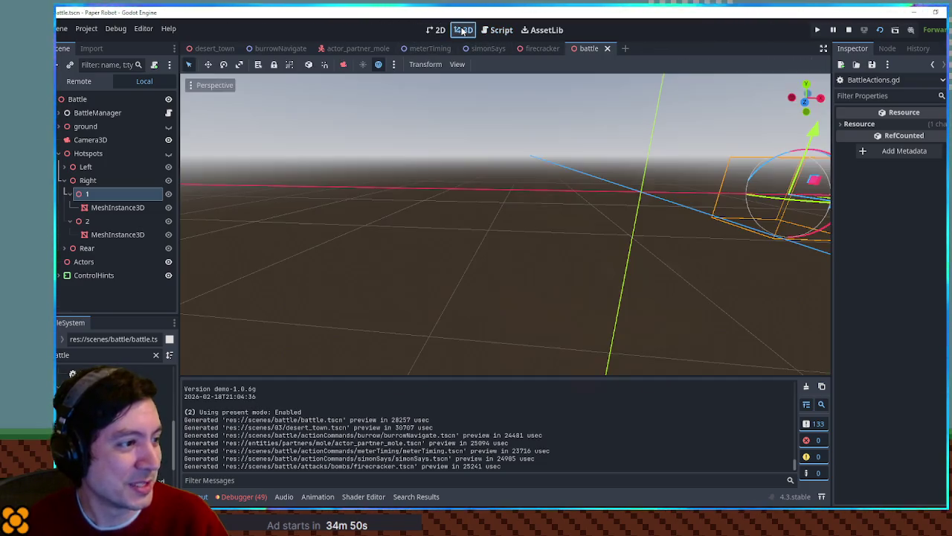
{"action": "key", "text": "ctrl+s"}
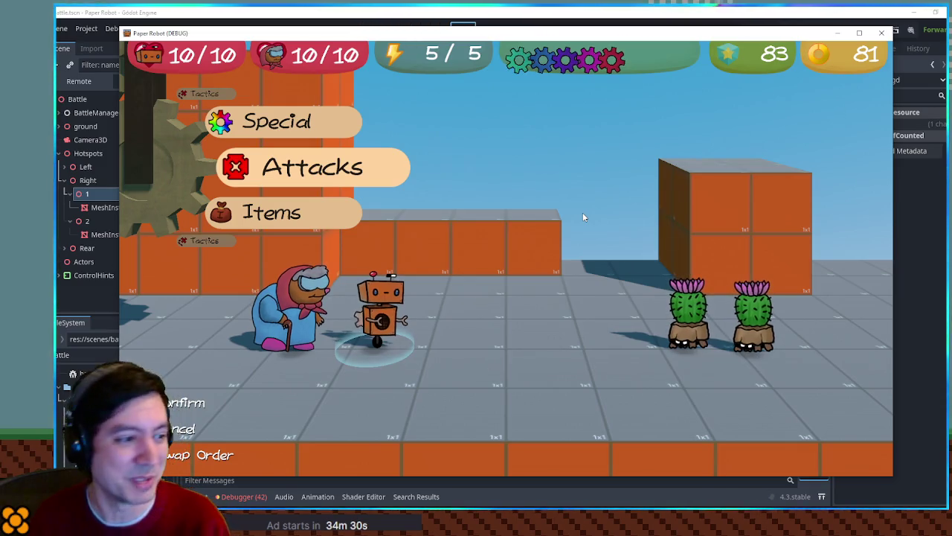
Swap the party order and bring up the partner's attack list.
{"action": "key", "text": "Tab"}
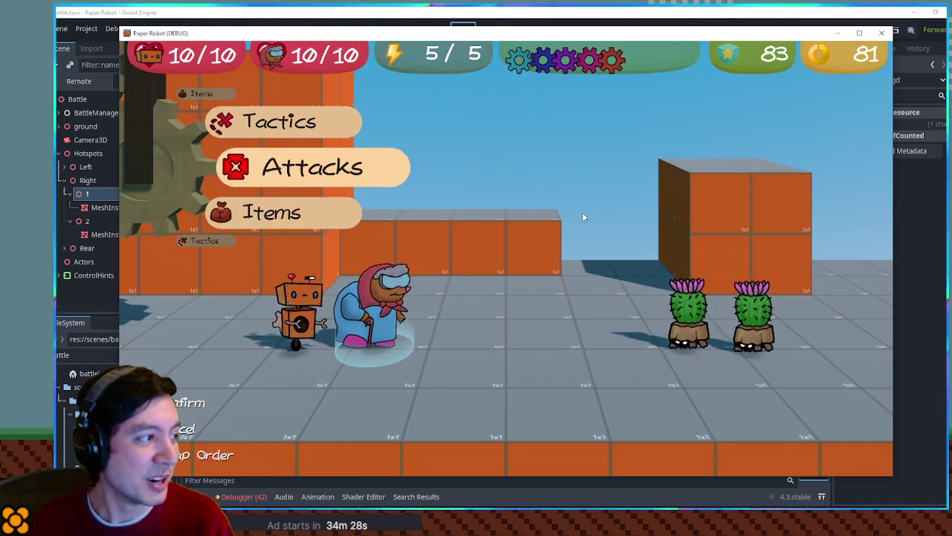
{"action": "key", "text": "Return"}
{"action": "key", "text": "Return"}
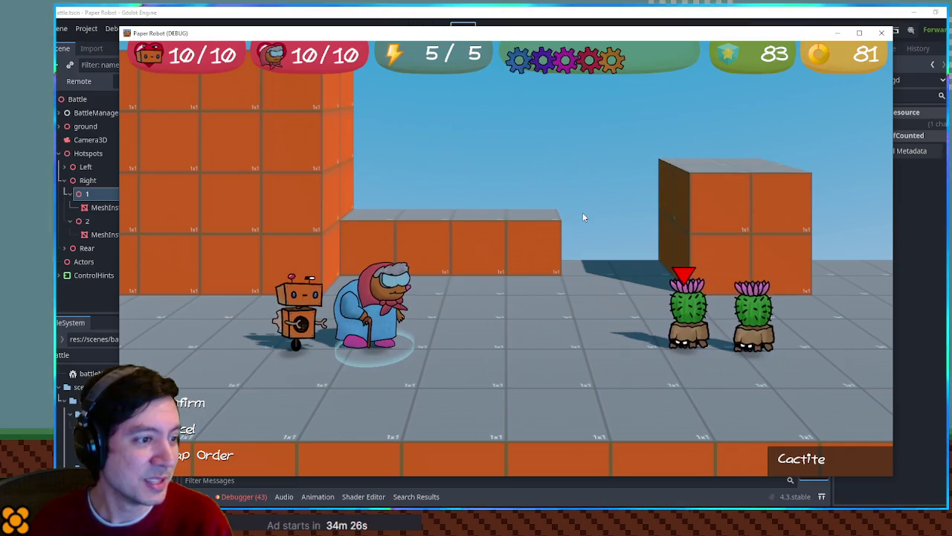
{"action": "key", "text": "Tab"}
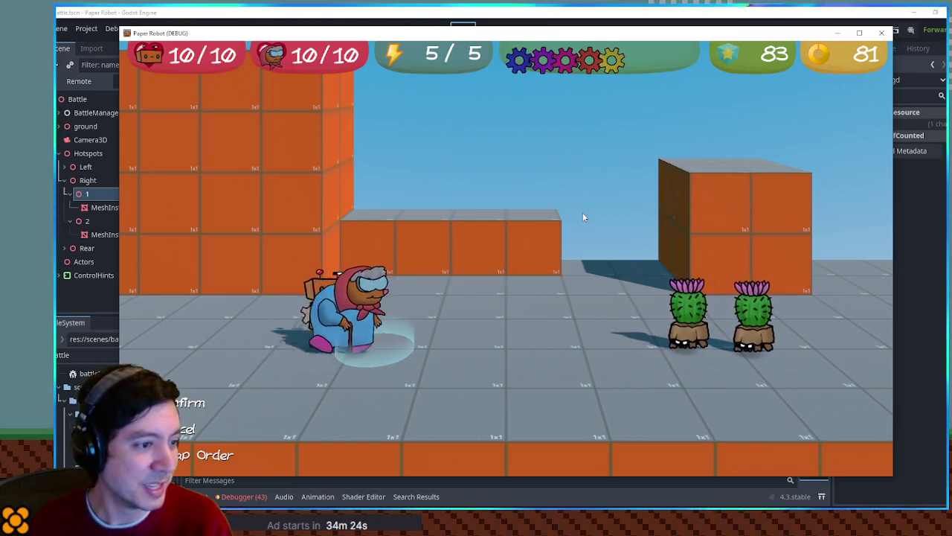
{"action": "key", "text": "Up"}
{"action": "key", "text": "Up"}
{"action": "key", "text": "Return"}
{"action": "key", "text": "Return"}
{"action": "key", "text": "Return"}
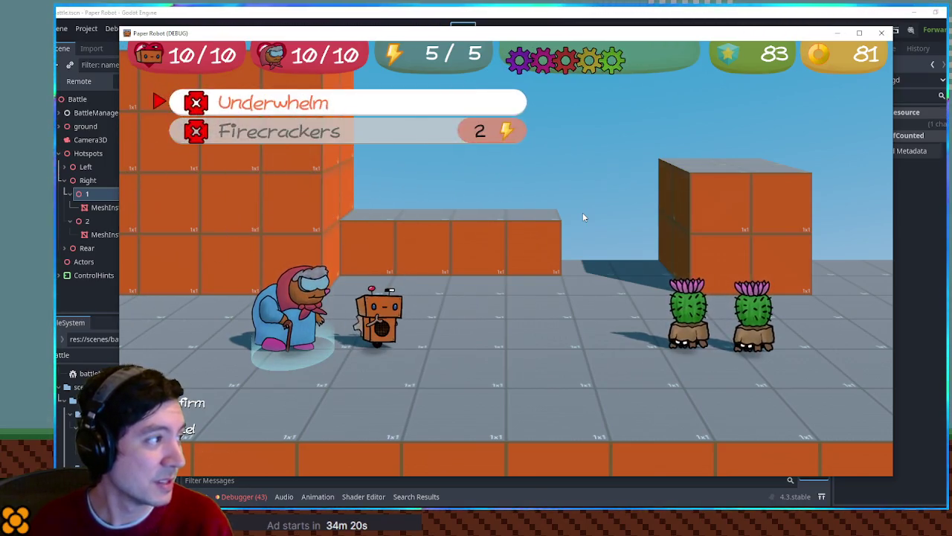
{"action": "key", "text": "Return"}
Use Underwhelm, steering the W/S lane minigame to the finish, then swap the order back.
{"action": "key", "text": "w"}
{"action": "key", "text": "s"}
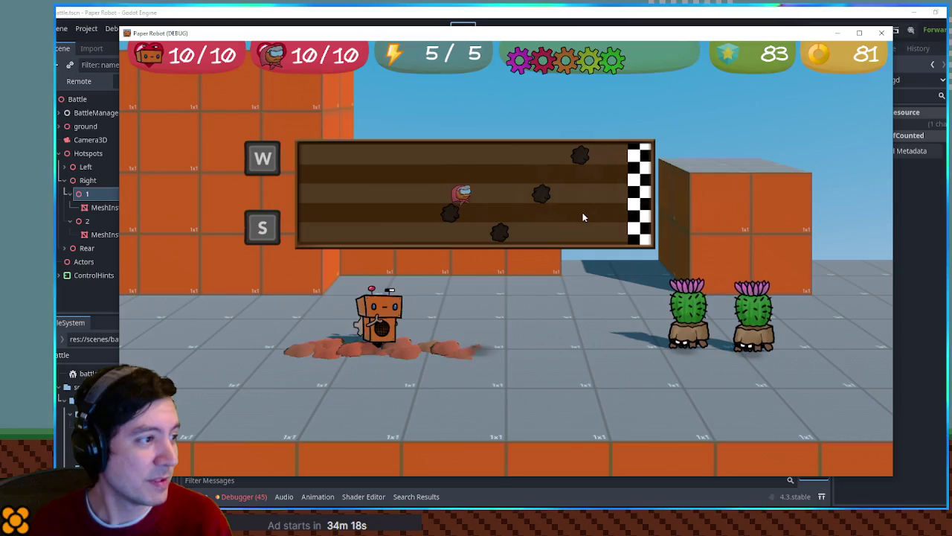
{"action": "key", "text": "w"}
{"action": "key", "text": "s"}
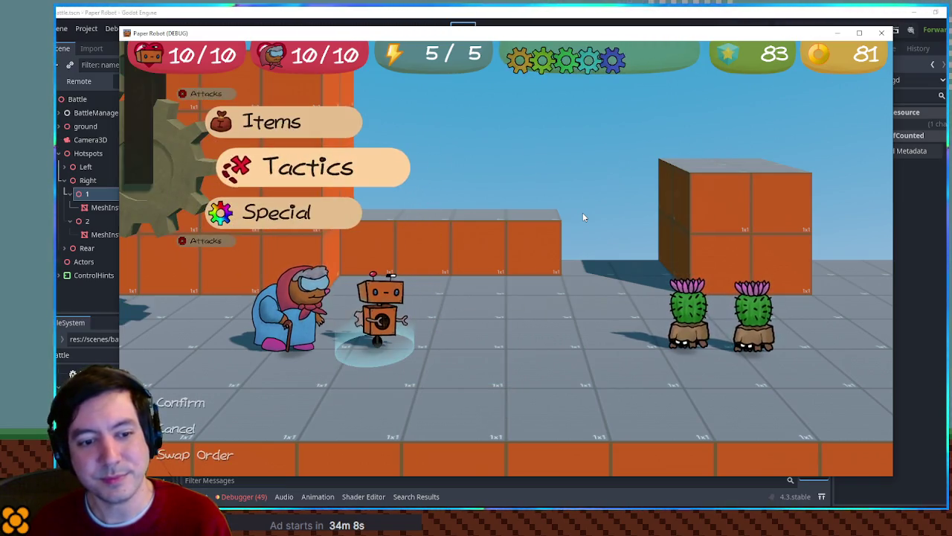
{"action": "key", "text": "Tab"}
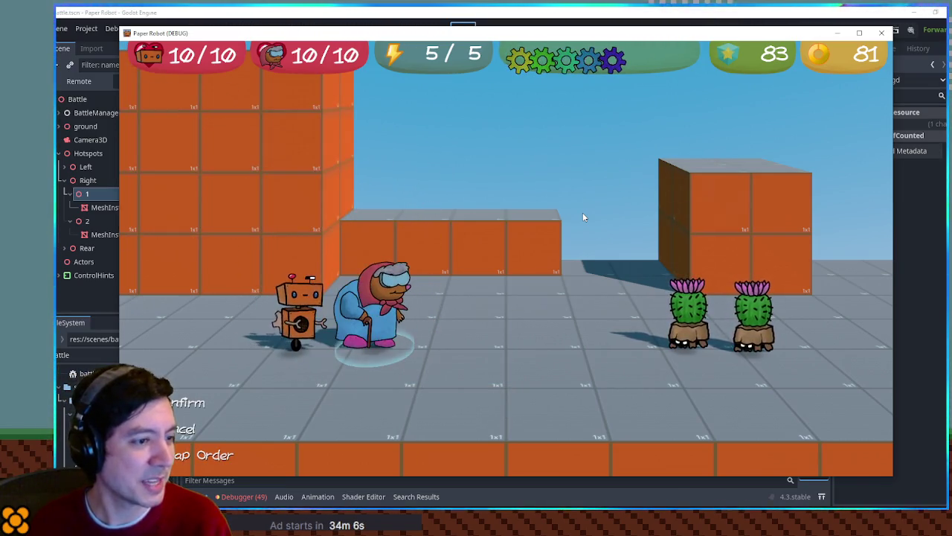
Launch Firecrackers against both cacti and enter its Q/E key combo.
{"action": "key", "text": "Return"}
{"action": "key", "text": "Down"}
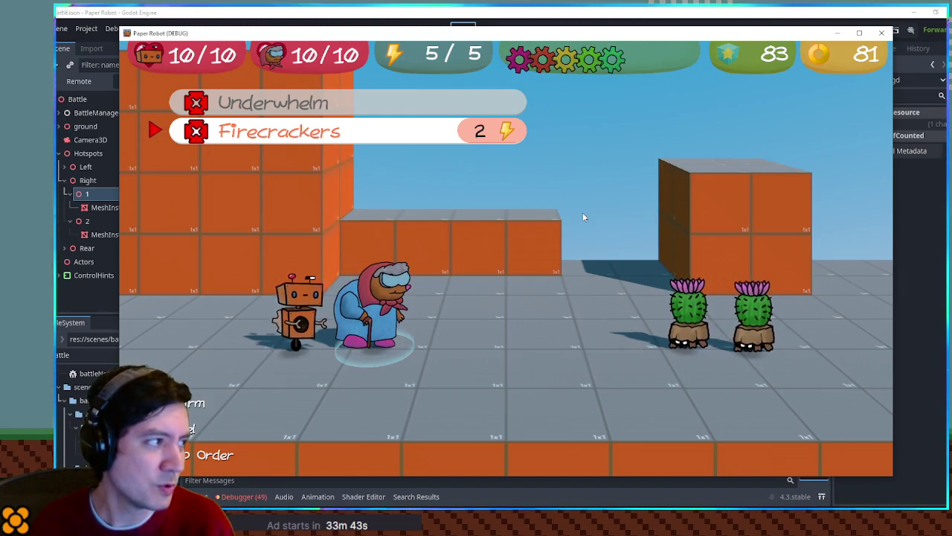
{"action": "key", "text": "Return"}
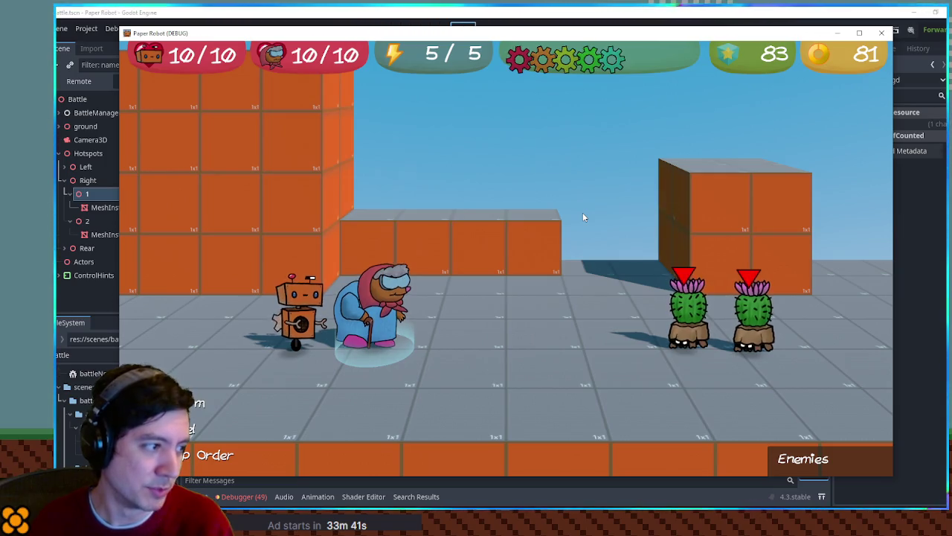
{"action": "key", "text": "Return"}
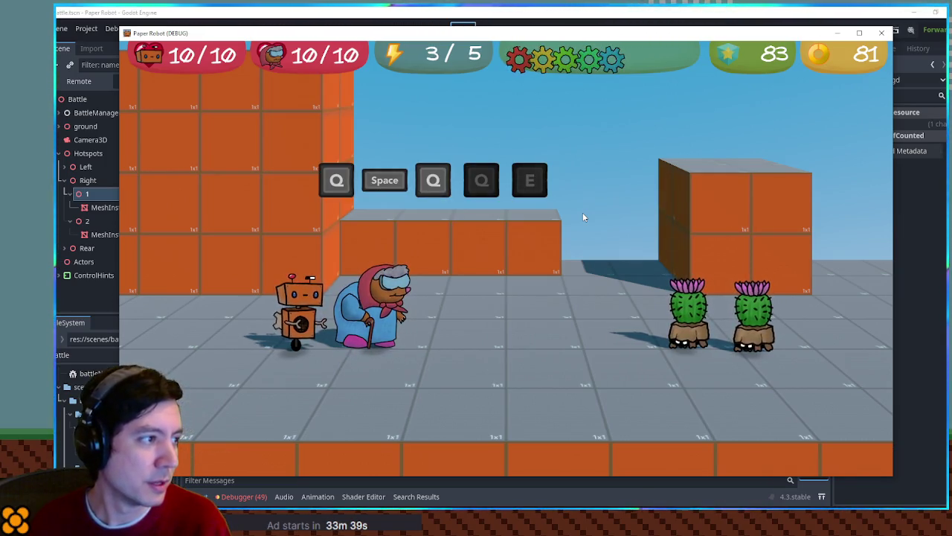
{"action": "key", "text": "q"}
{"action": "key", "text": "e"}
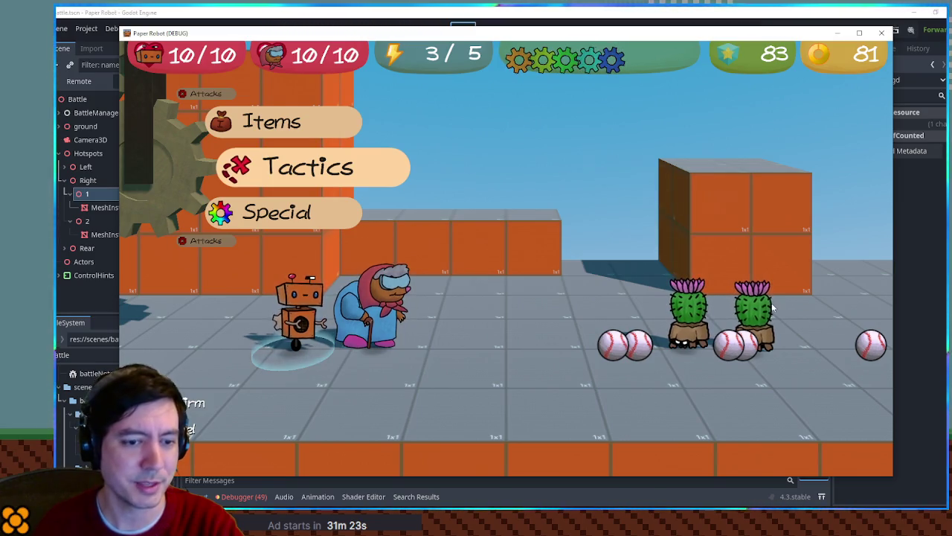
Stop the game, open partner_moves.gd, and set the Firecrackers move cost to 4.
{"action": "key", "text": "F8"}
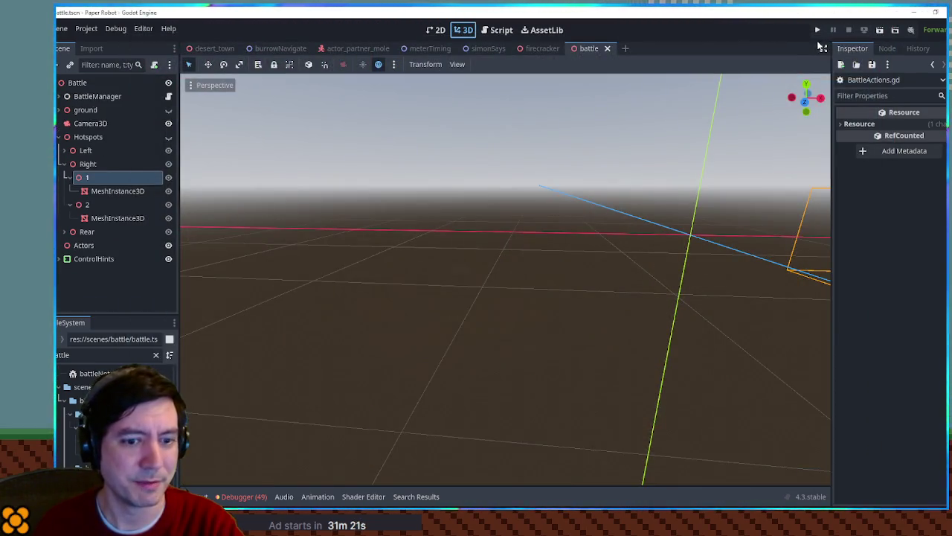
{"action": "left_click", "coordinate": [498, 31]}
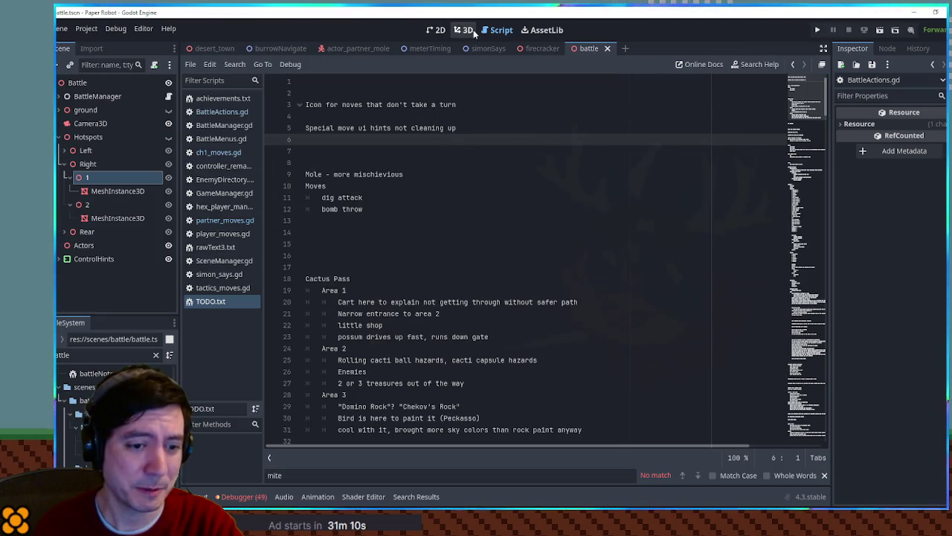
{"action": "left_click", "coordinate": [473, 29]}
{"action": "left_click", "coordinate": [499, 30]}
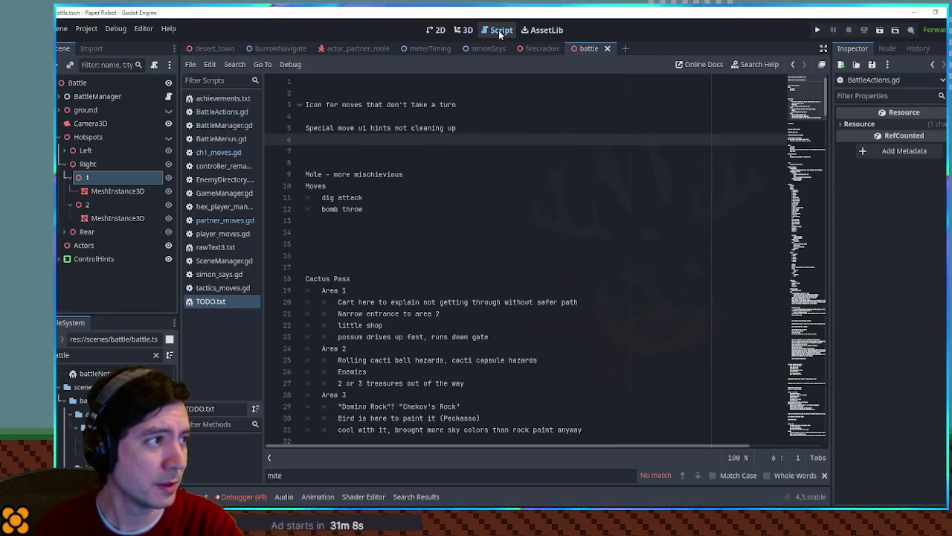
{"action": "left_click", "coordinate": [226, 221]}
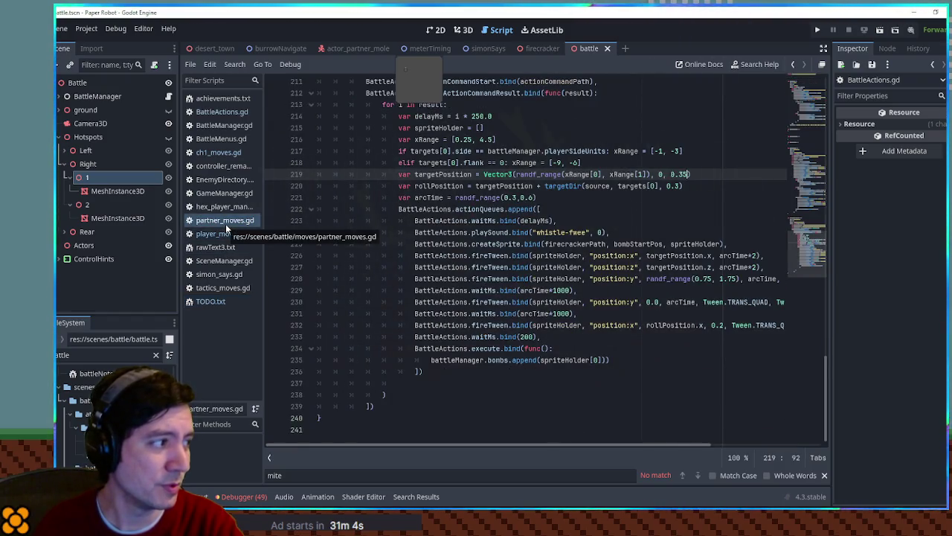
{"action": "scroll", "coordinate": [521, 260], "scroll_direction": "up", "scroll_amount": 4}
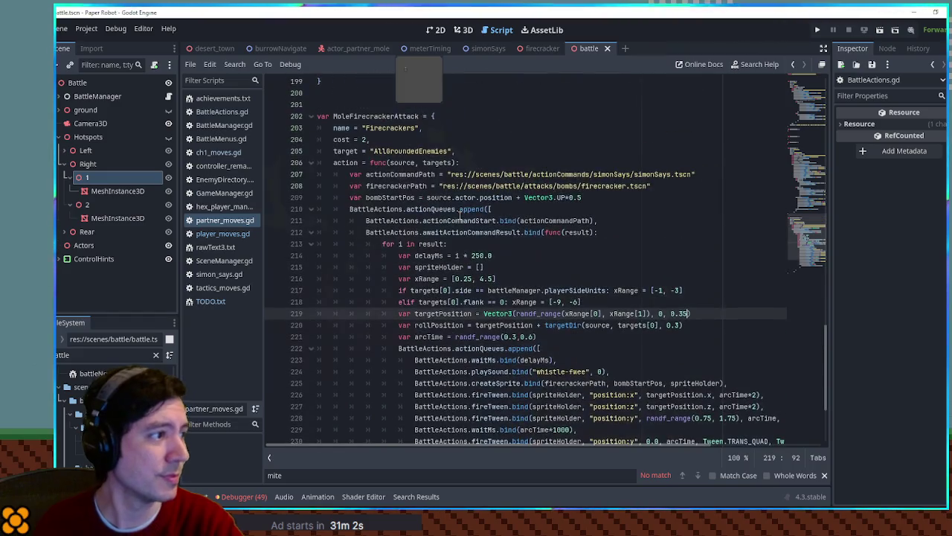
{"action": "left_click", "coordinate": [363, 139]}
{"action": "type", "text": "4"}
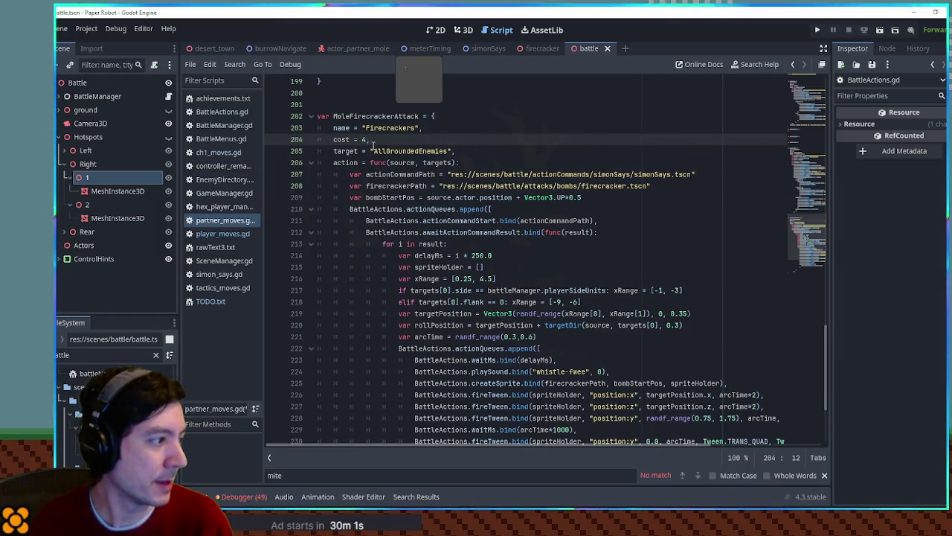
Delete the stray blank line 237 near the end of MoleFirecrackerAttack.
{"action": "left_click", "coordinate": [476, 162]}
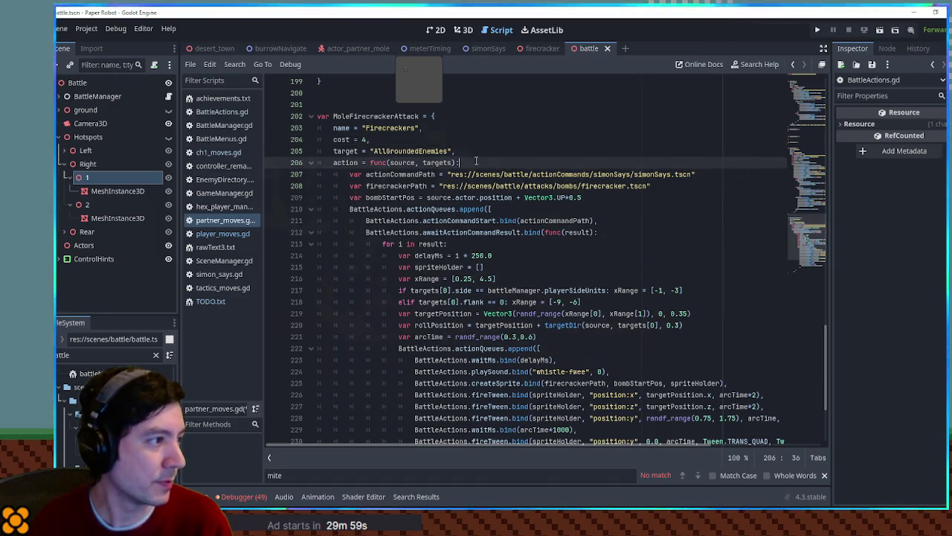
{"action": "scroll", "coordinate": [544, 249], "scroll_direction": "down", "scroll_amount": 4}
{"action": "scroll", "coordinate": [544, 250], "scroll_direction": "up", "scroll_amount": 3}
{"action": "scroll", "coordinate": [543, 253], "scroll_direction": "down", "scroll_amount": 1}
{"action": "scroll", "coordinate": [544, 253], "scroll_direction": "down", "scroll_amount": 2}
{"action": "left_click", "coordinate": [405, 382]}
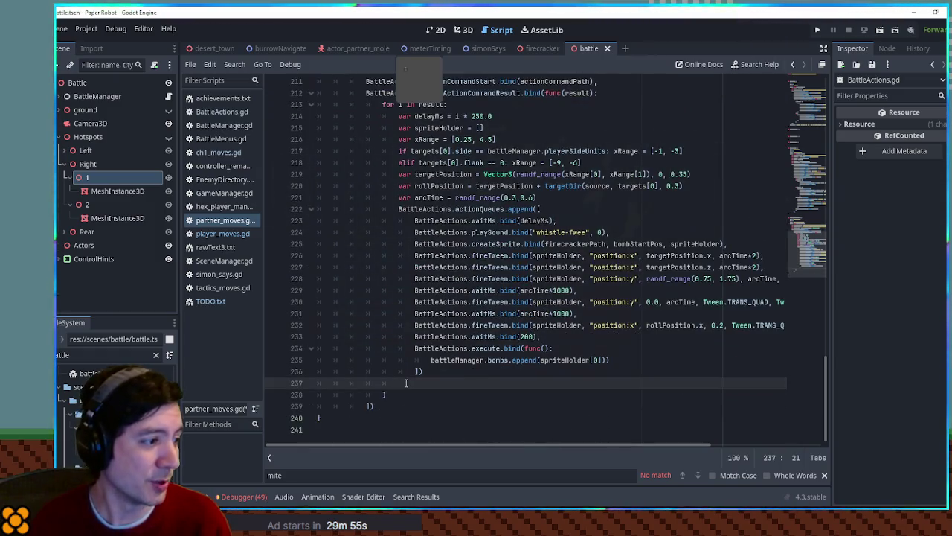
{"action": "key", "text": "ctrl+shift+k"}
{"action": "key", "text": "Down"}
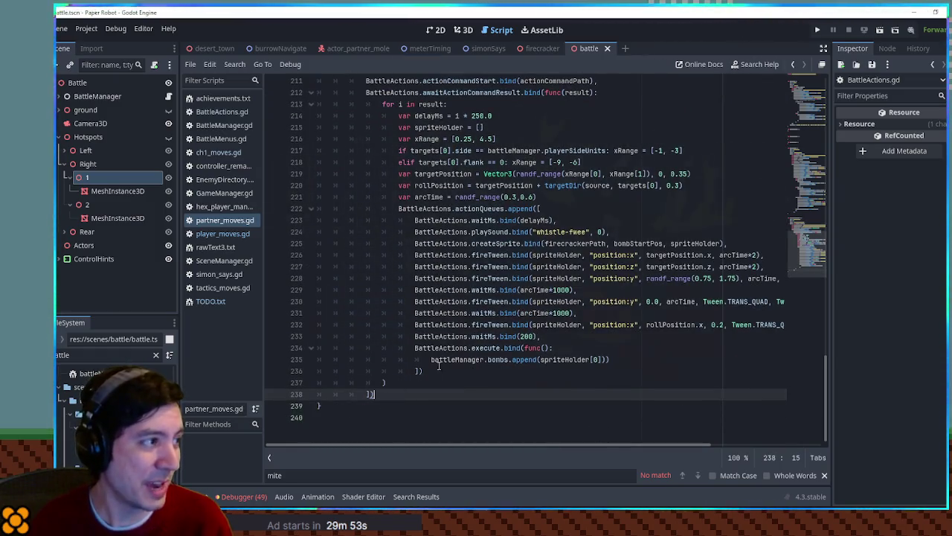
{"action": "scroll", "coordinate": [439, 364], "scroll_direction": "up", "scroll_amount": 6}
{"action": "scroll", "coordinate": [369, 404], "scroll_direction": "down", "scroll_amount": 6}
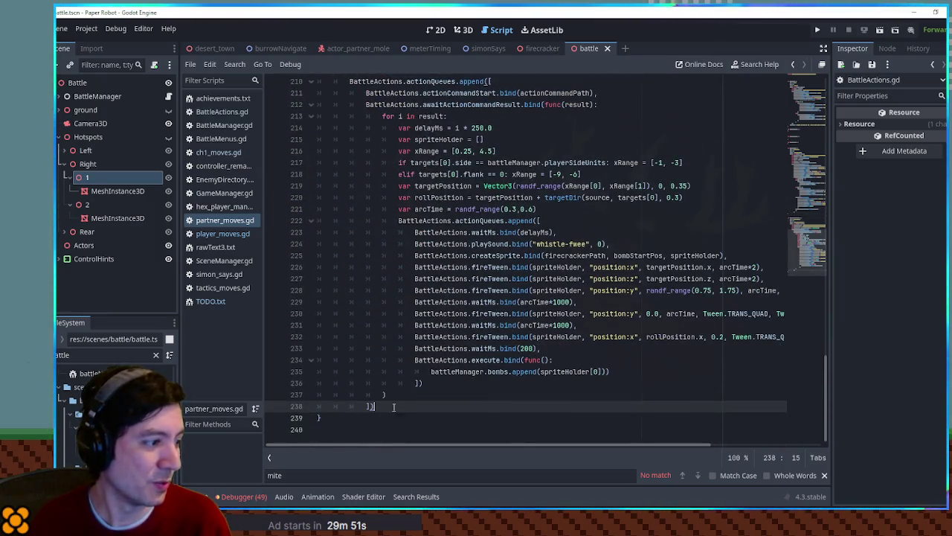
{"action": "scroll", "coordinate": [403, 358], "scroll_direction": "up", "scroll_amount": 5}
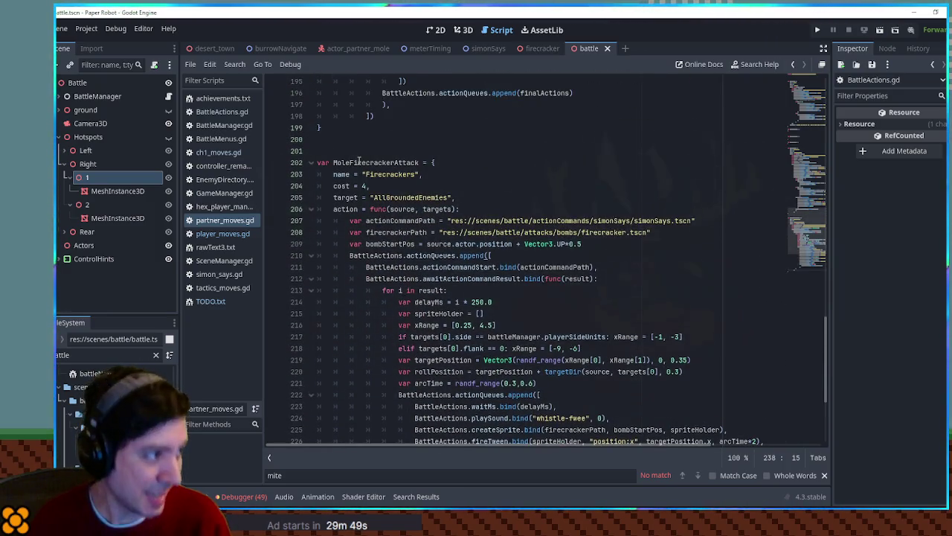
Select the whole MoleFirecrackerAttack block from line 202 to its end.
{"action": "left_click", "coordinate": [438, 163]}
{"action": "scroll", "coordinate": [409, 197], "scroll_direction": "down", "scroll_amount": 5}
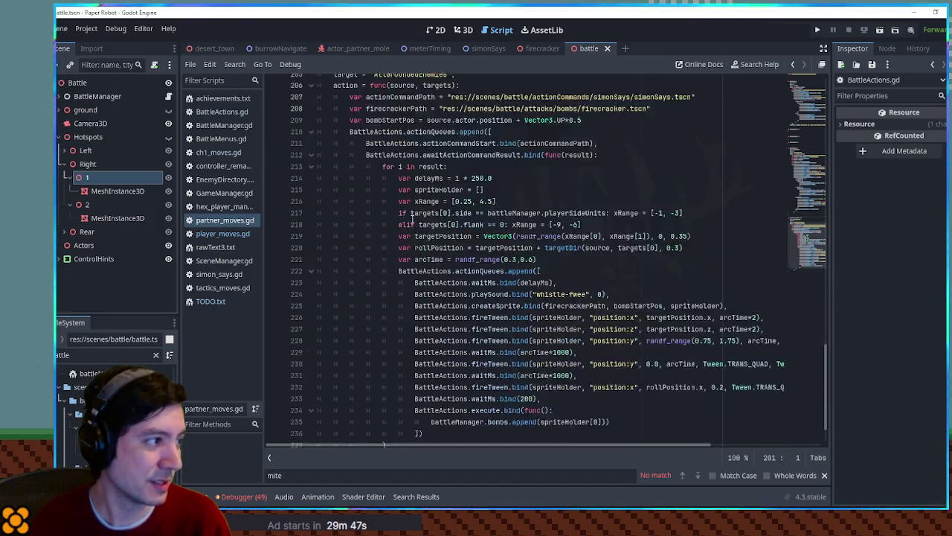
{"action": "left_click", "coordinate": [350, 421], "text": "shift"}
{"action": "left_click", "coordinate": [351, 406]}
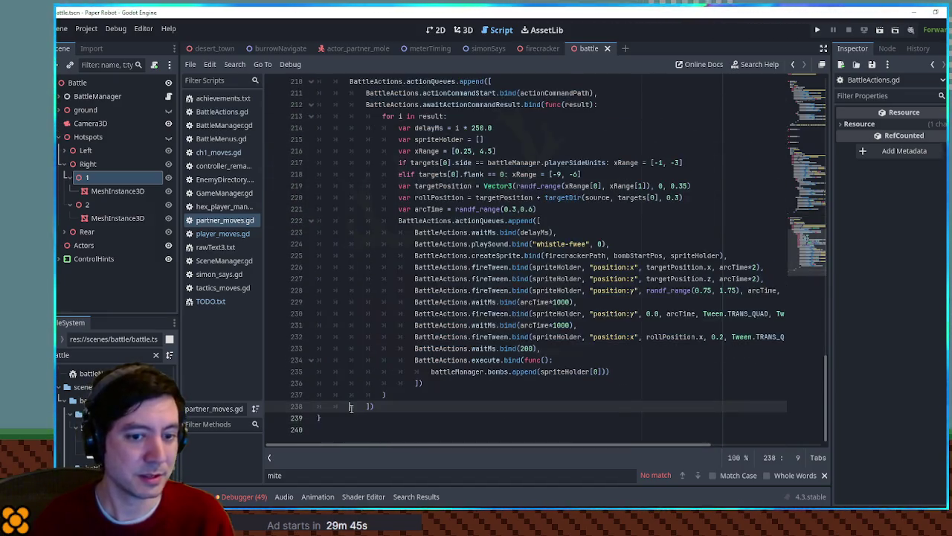
Paste a copy of the firecracker move below the original block.
{"action": "key", "text": "Down"}
{"action": "key", "text": "Down"}
{"action": "key", "text": "Up"}
{"action": "key", "text": "Up"}
{"action": "key", "text": "Down"}
{"action": "key", "text": "ctrl+v"}
Rename the copied move to MoleDetonate.
{"action": "scroll", "coordinate": [353, 400], "scroll_direction": "up", "scroll_amount": 6}
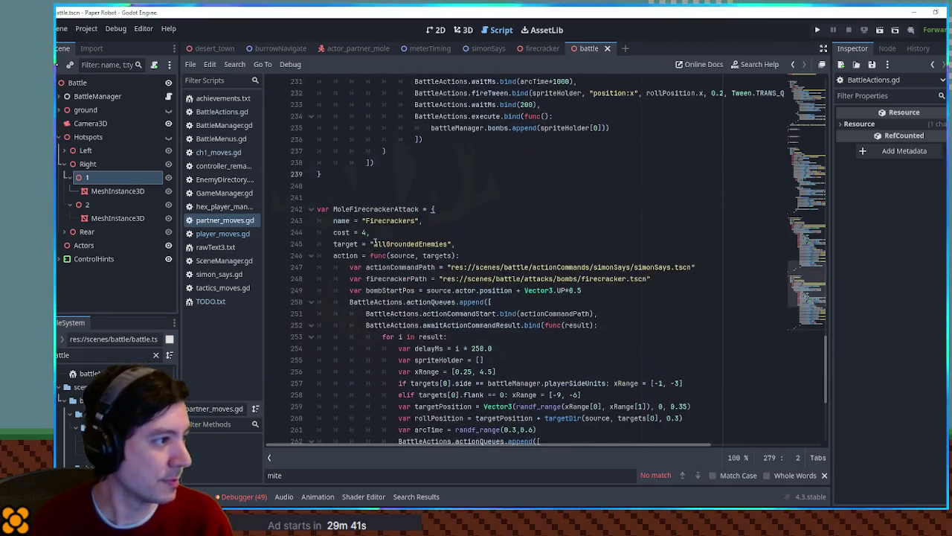
{"action": "left_click", "coordinate": [351, 209]}
{"action": "left_click", "coordinate": [420, 209], "text": "shift"}
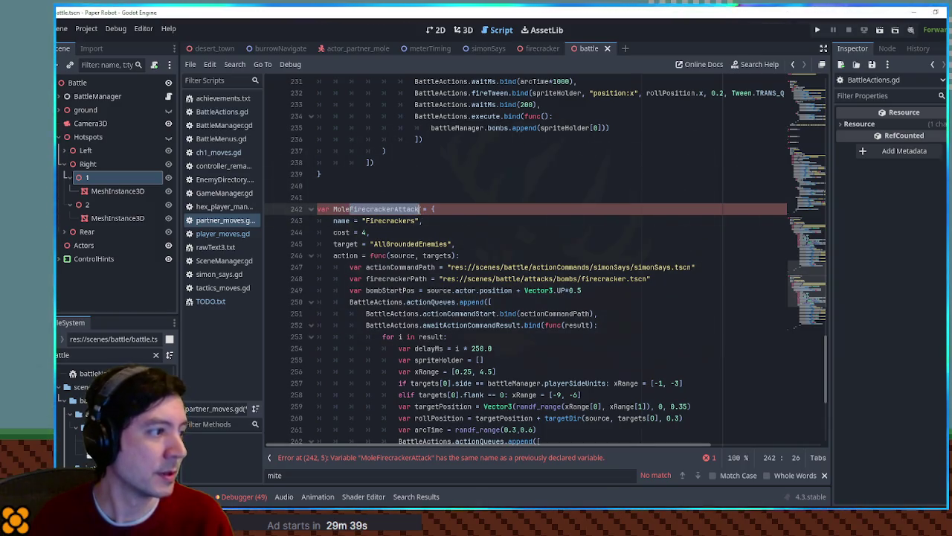
{"action": "type", "text": "Detonat"}
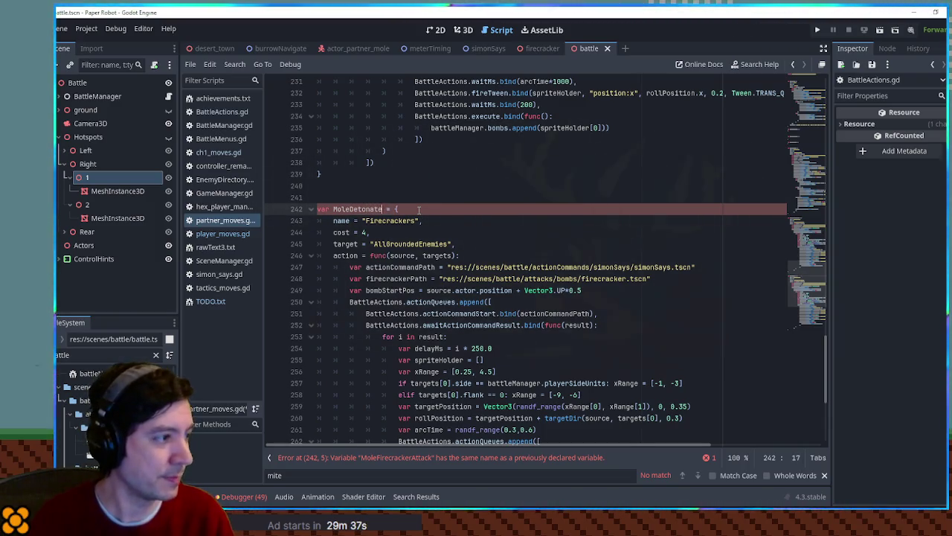
{"action": "left_click", "coordinate": [350, 209], "text": "shift"}
{"action": "key", "text": "ctrl+c"}
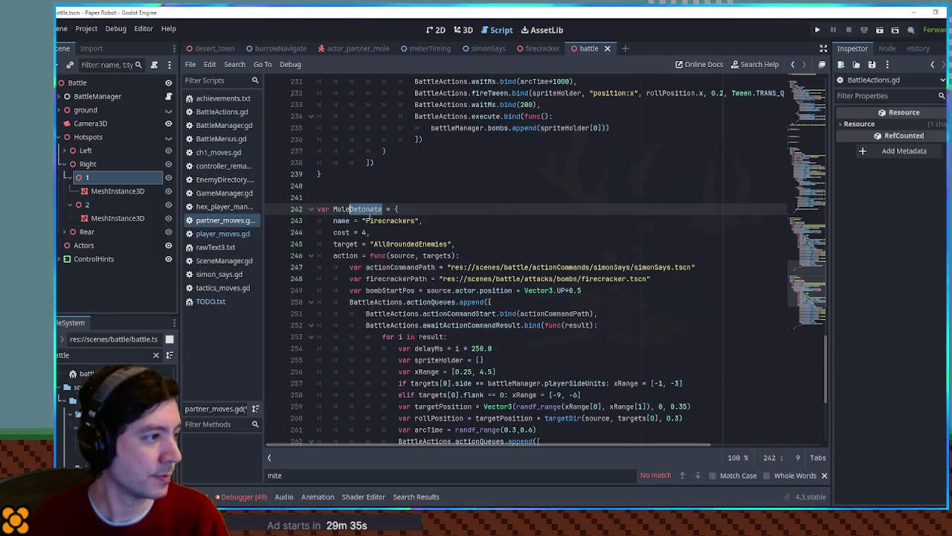
Set the display name to 'Detonator' and cost 0, and delete the actionCommandPath line.
{"action": "double_click", "coordinate": [392, 221]}
{"action": "key", "text": "ctrl+v"}
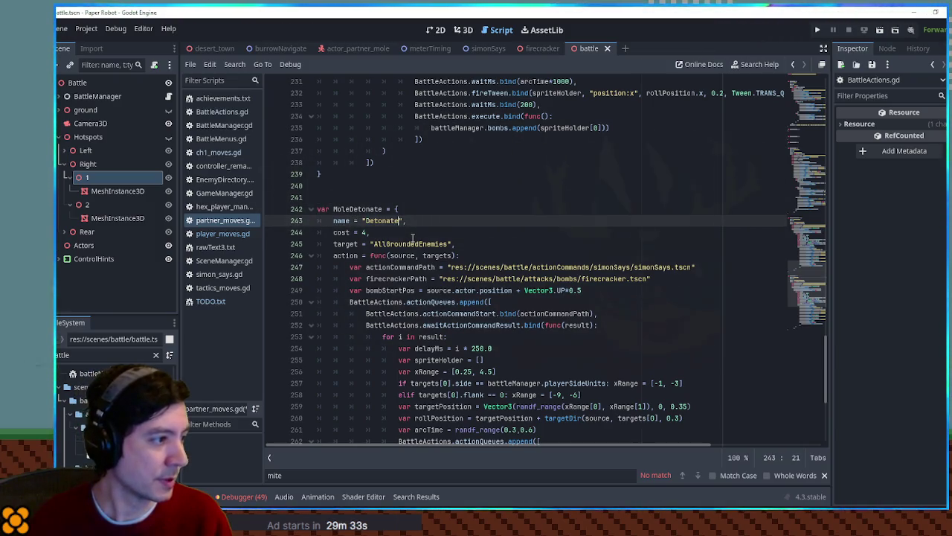
{"action": "double_click", "coordinate": [364, 232]}
{"action": "type", "text": "0"}
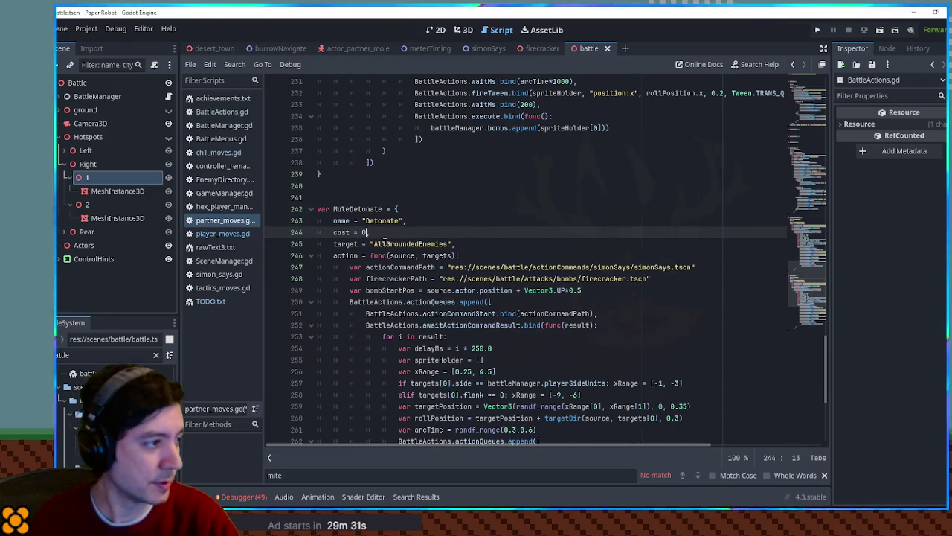
{"action": "double_click", "coordinate": [383, 243]}
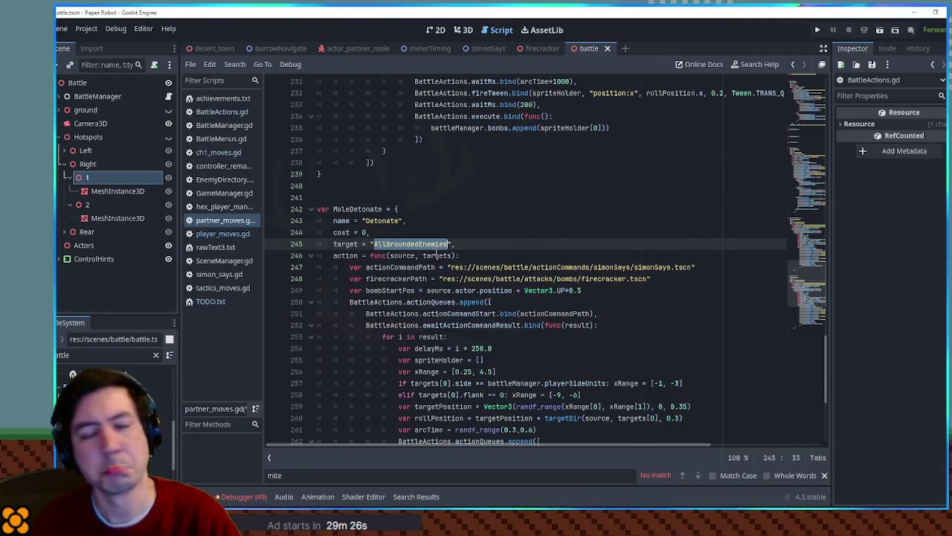
{"action": "left_click", "coordinate": [400, 220]}
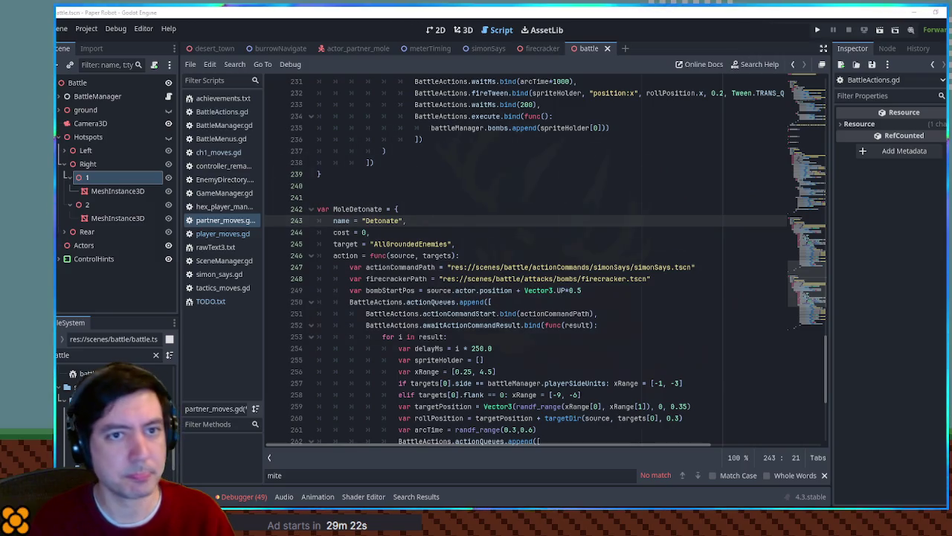
{"action": "key", "text": "Left"}
{"action": "key", "text": "Delete"}
{"action": "type", "text": "or"}
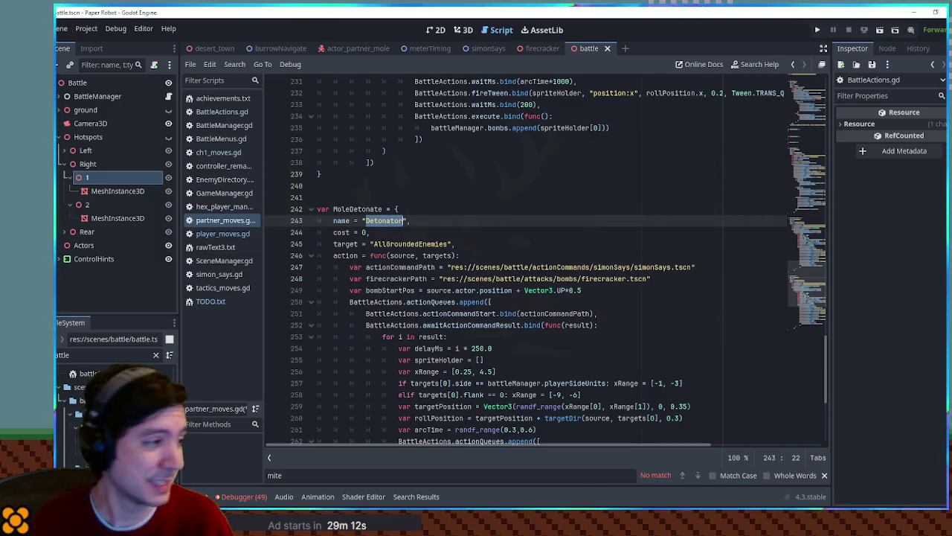
{"action": "left_click", "coordinate": [350, 267]}
{"action": "key", "text": "ctrl+shift+k"}
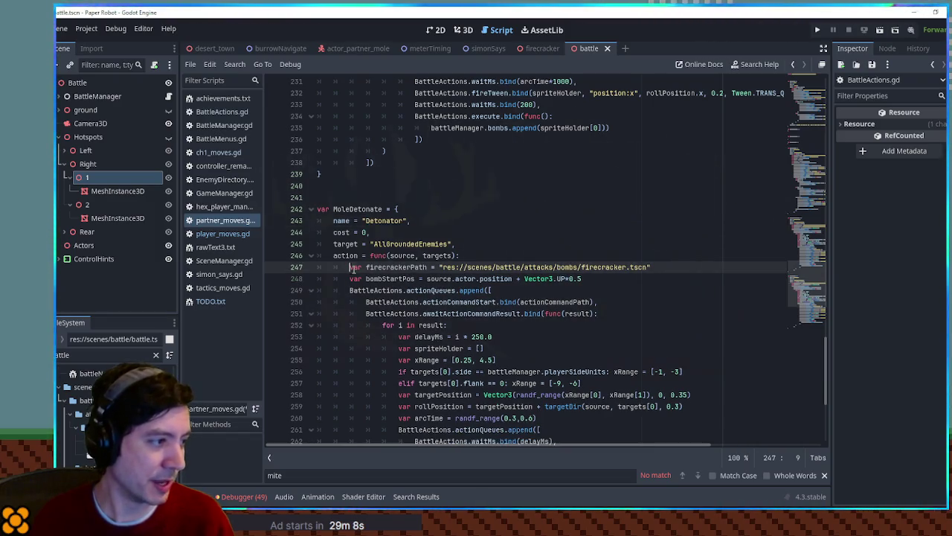
Delete the firecrackerPath and bombStartPos lines and add 'var bombs = battleManager.bombs' under the action header.
{"action": "key", "text": "ctrl+shift+k"}
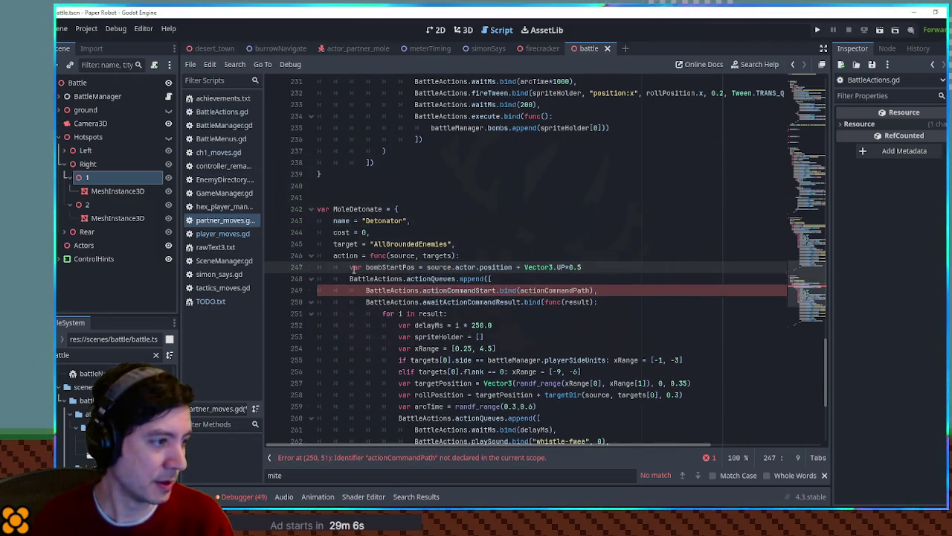
{"action": "key", "text": "ctrl+shift+k"}
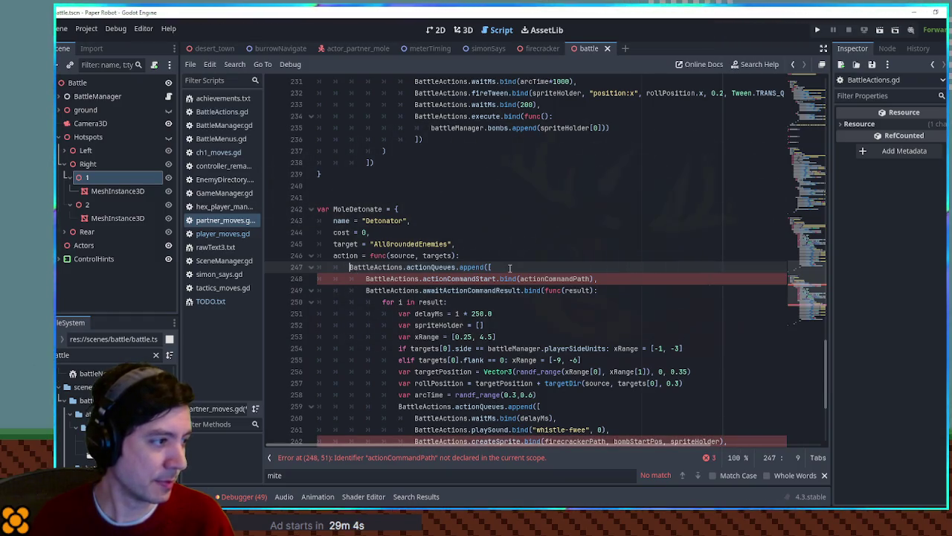
{"action": "left_click", "coordinate": [505, 259]}
{"action": "key", "text": "Return"}
{"action": "key", "text": "Return"}
{"action": "key", "text": "Return"}
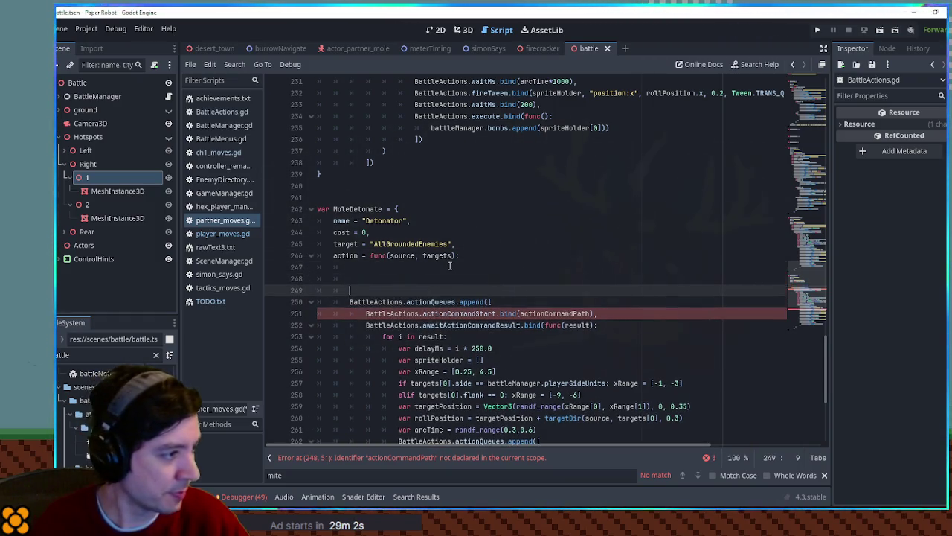
{"action": "key", "text": "Up"}
{"action": "key", "text": "Up"}
{"action": "type", "text": "var bombs ="}
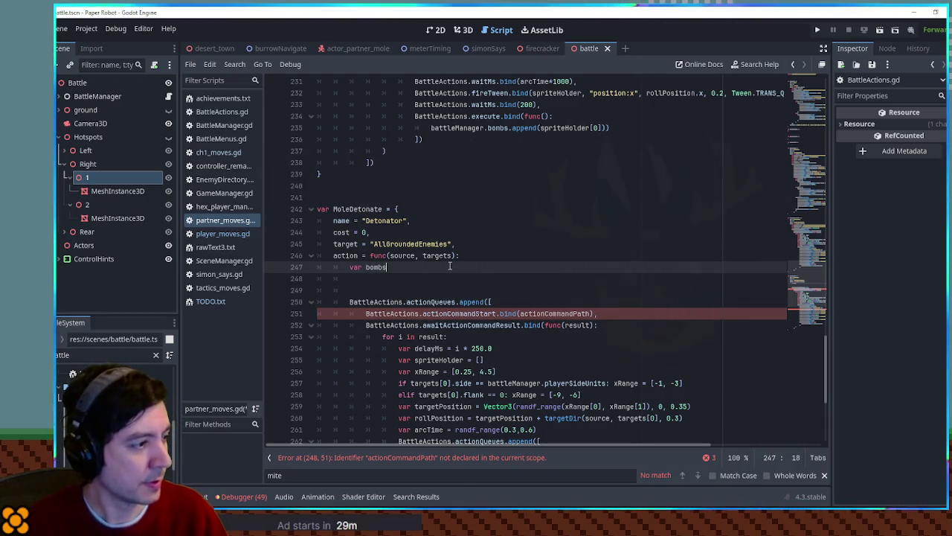
{"action": "left_click_drag", "start_coordinate": [430, 128], "coordinate": [509, 128]}
{"action": "key", "text": "ctrl+c"}
{"action": "left_click", "coordinate": [402, 269]}
{"action": "key", "text": "ctrl+v"}
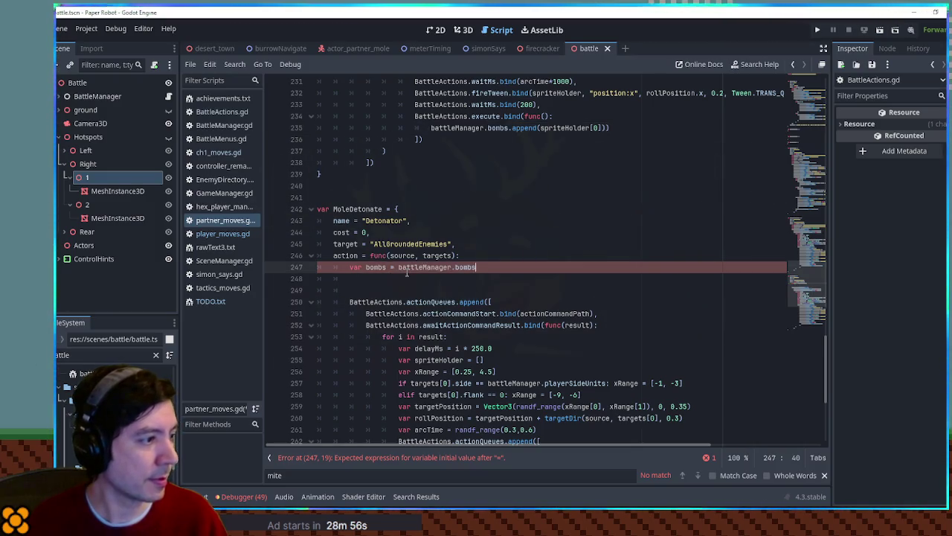
Comment out the bombs line, drop the blank line below, and start a new line.
{"action": "left_click_drag", "start_coordinate": [391, 267], "coordinate": [350, 267]}
{"action": "left_click", "coordinate": [347, 267]}
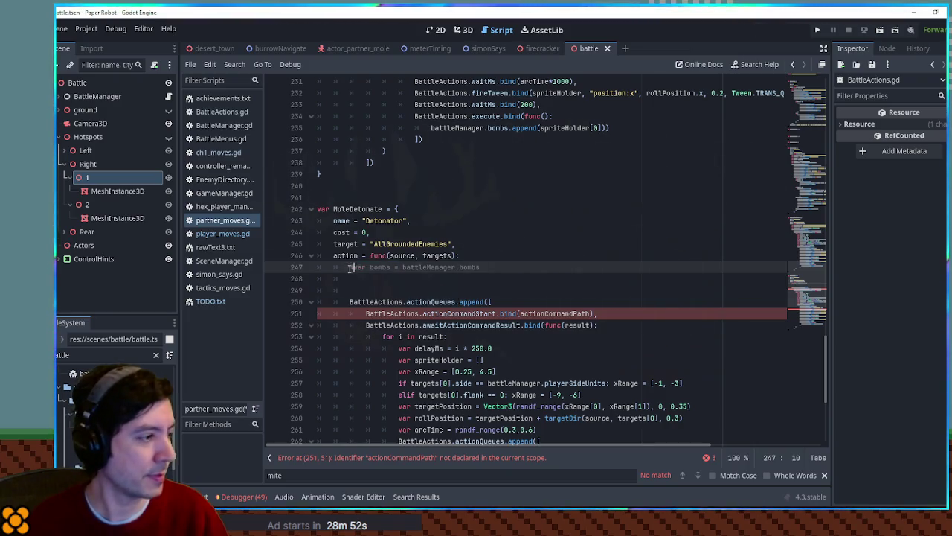
{"action": "key", "text": "ctrl+k"}
{"action": "key", "text": "Down"}
{"action": "key", "text": "ctrl+shift+k"}
{"action": "left_click", "coordinate": [489, 265]}
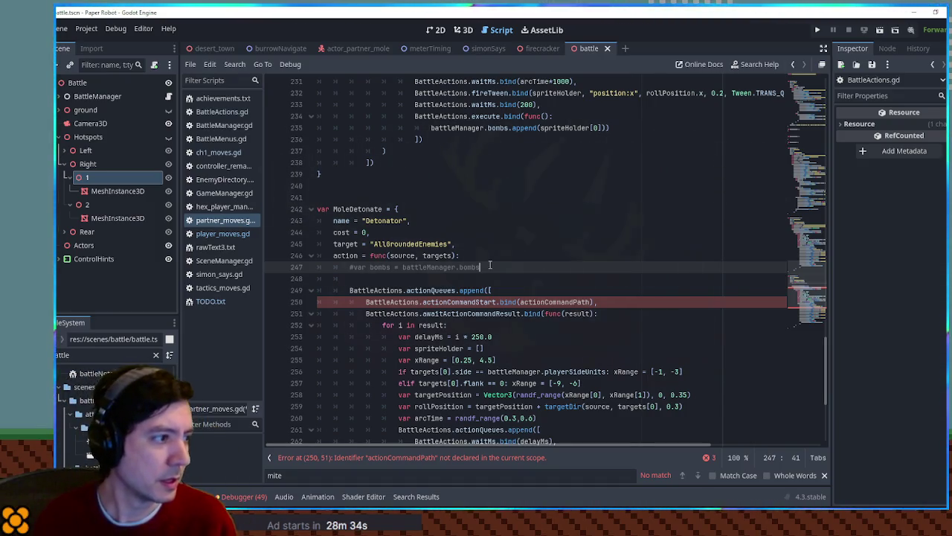
{"action": "left_click_drag", "start_coordinate": [402, 267], "coordinate": [495, 270]}
{"action": "left_click", "coordinate": [494, 270]}
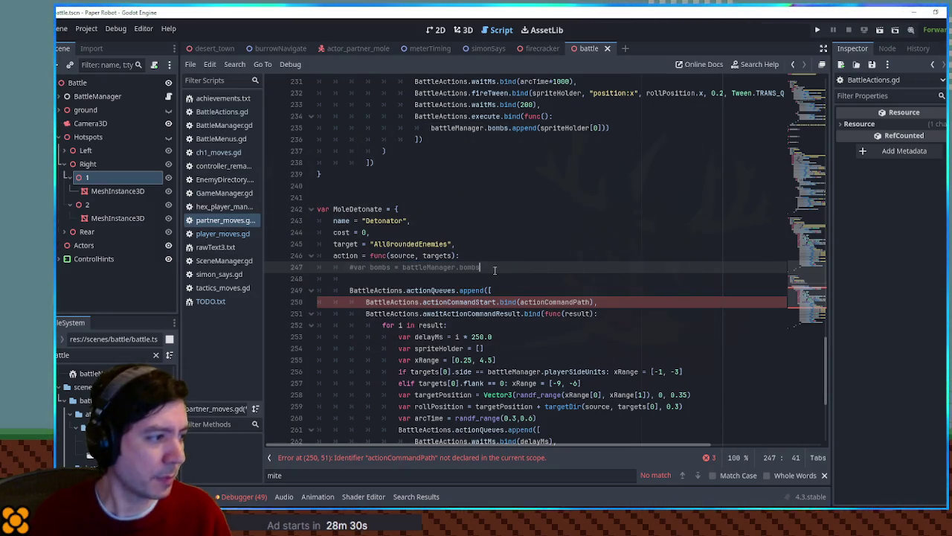
{"action": "key", "text": "Return"}
{"action": "key", "text": "Return"}
Add a 'for bomb in battleManager.bombs' loop with the queue append indented inside it.
{"action": "key", "text": "Up"}
{"action": "key", "text": "Return"}
{"action": "type", "text": "f"}
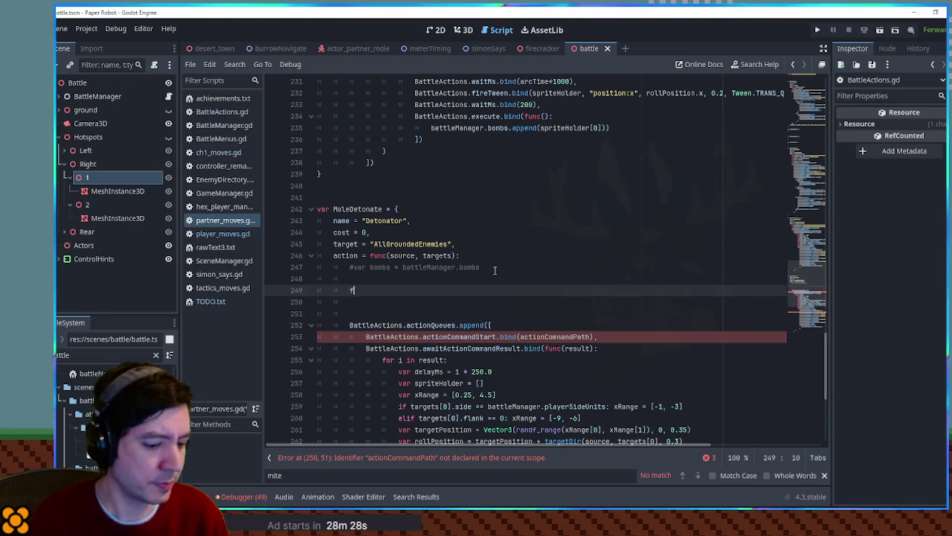
{"action": "type", "text": "or bomb in battleManager.bombs:"}
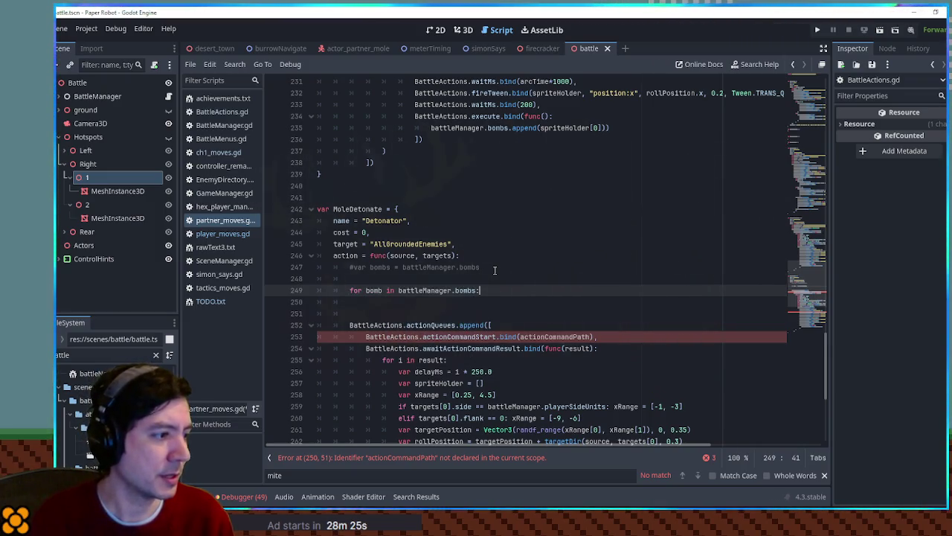
{"action": "key", "text": "Delete"}
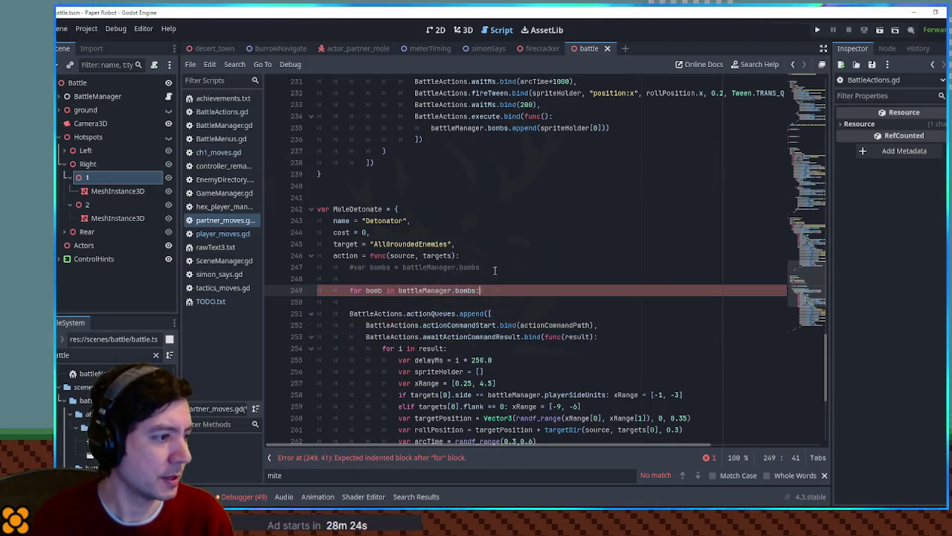
{"action": "key", "text": "Down"}
{"action": "key", "text": "ctrl+shift+k"}
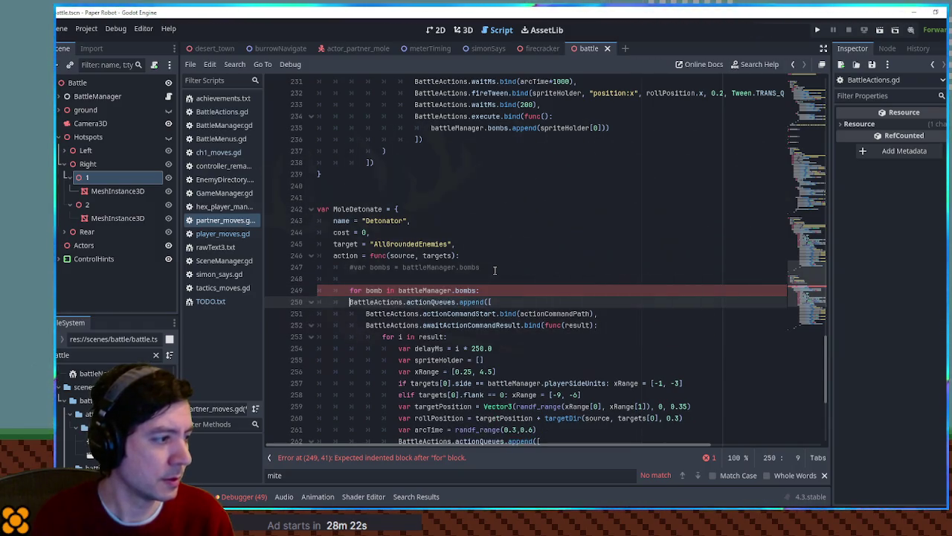
{"action": "key", "text": "Tab"}
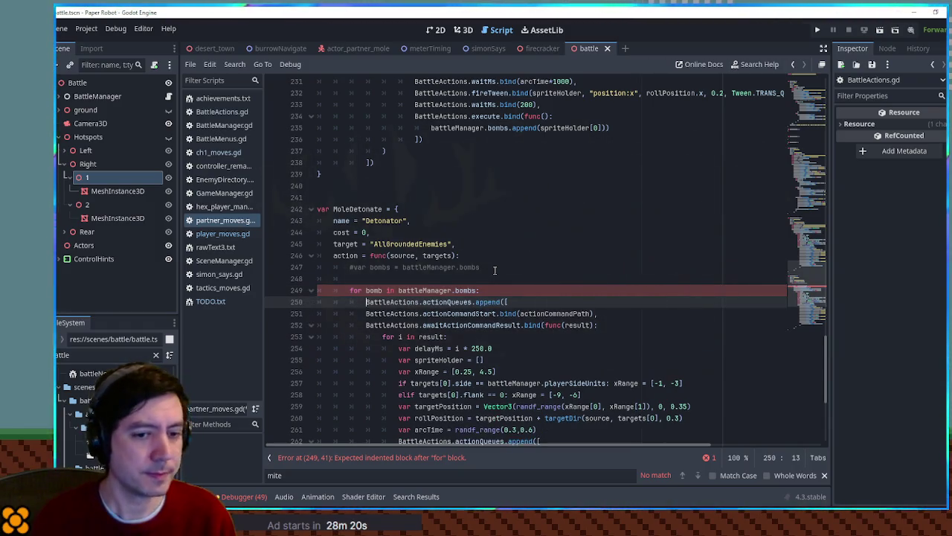
Delete the action-command start, await and 'for i in result' lines; move delayMs above the append.
{"action": "scroll", "coordinate": [459, 279], "scroll_direction": "down", "scroll_amount": 3}
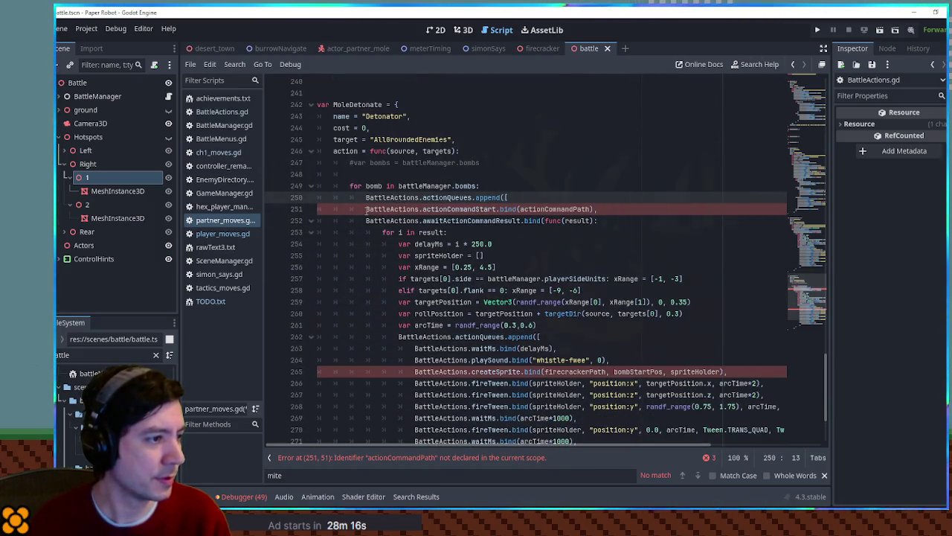
{"action": "key", "text": "Down"}
{"action": "key", "text": "ctrl+shift+k"}
{"action": "key", "text": "ctrl+shift+k"}
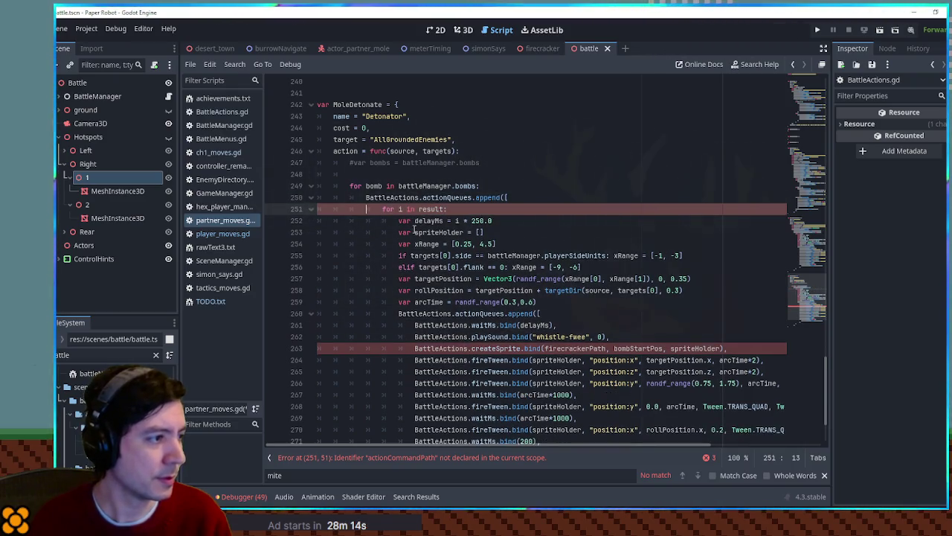
{"action": "left_click", "coordinate": [394, 209]}
{"action": "key", "text": "ctrl+shift+k"}
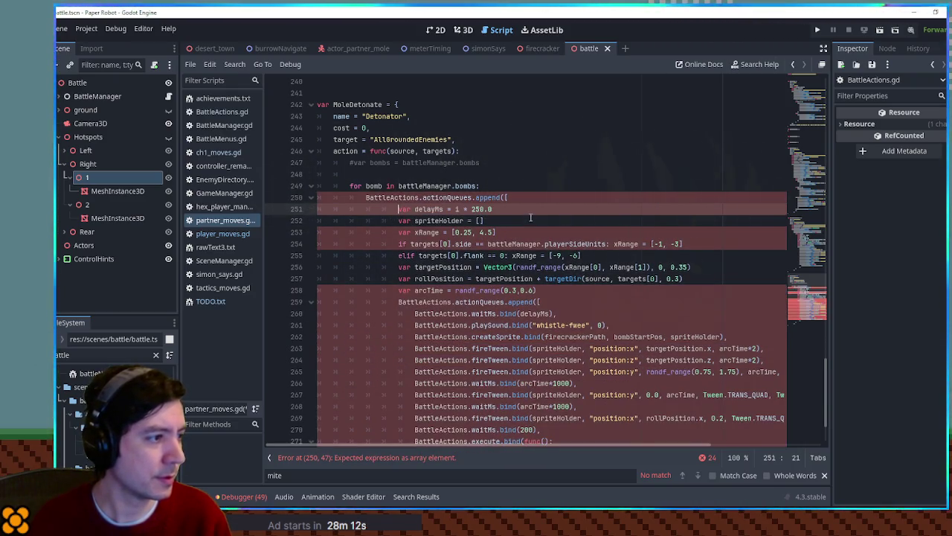
{"action": "left_click", "coordinate": [523, 208]}
{"action": "key", "text": "alt+Up"}
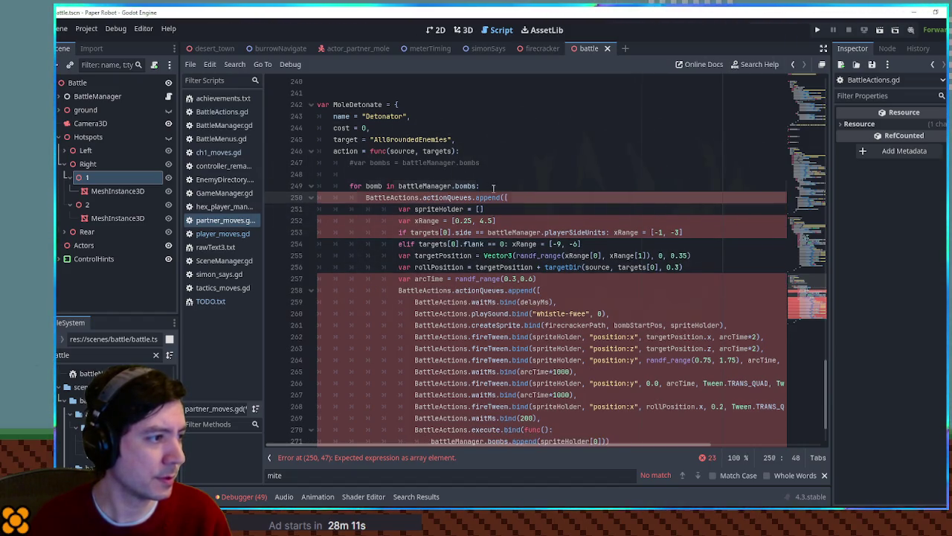
{"action": "key", "text": "shift+Tab"}
{"action": "key", "text": "shift+Tab"}
Declare 'var i = -1' above the bomb loop and open a new line in its body.
{"action": "left_click", "coordinate": [424, 178]}
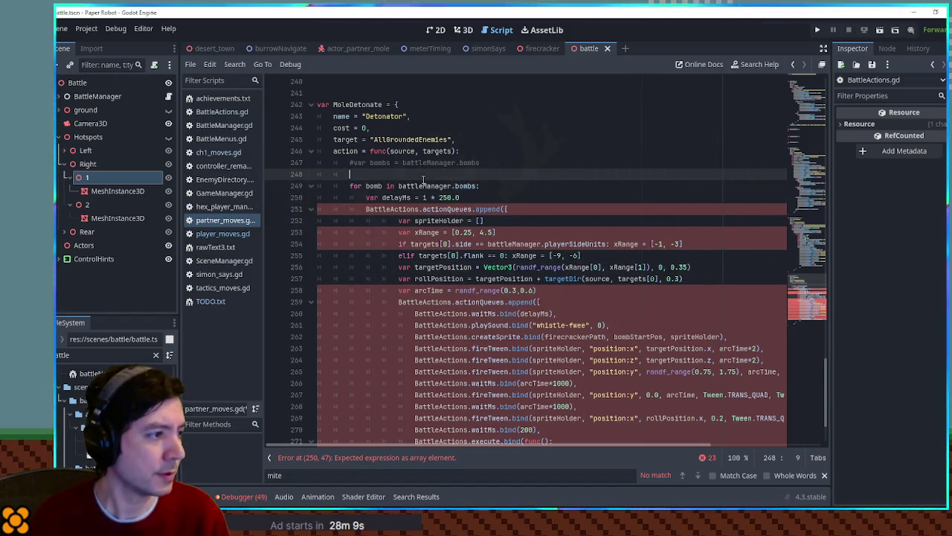
{"action": "type", "text": "var i = 0"}
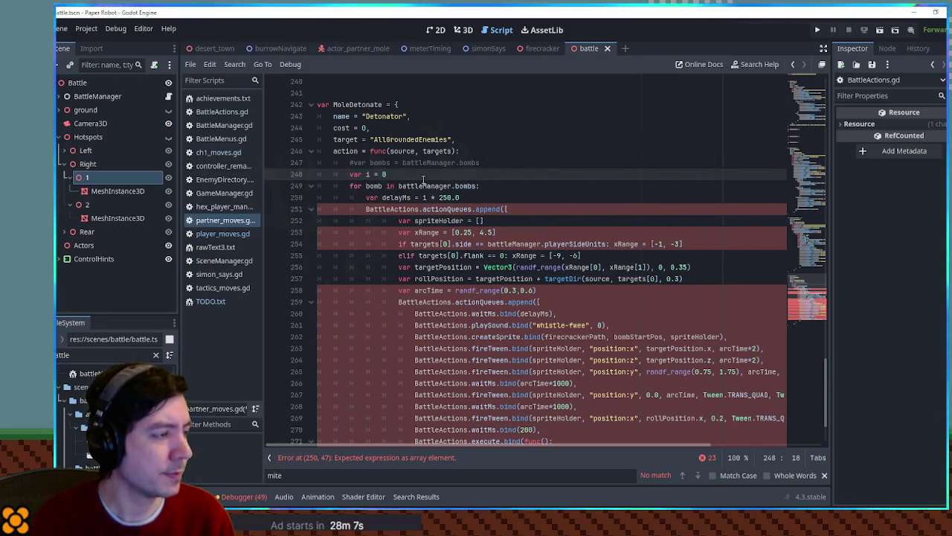
{"action": "key", "text": "BackSpace"}
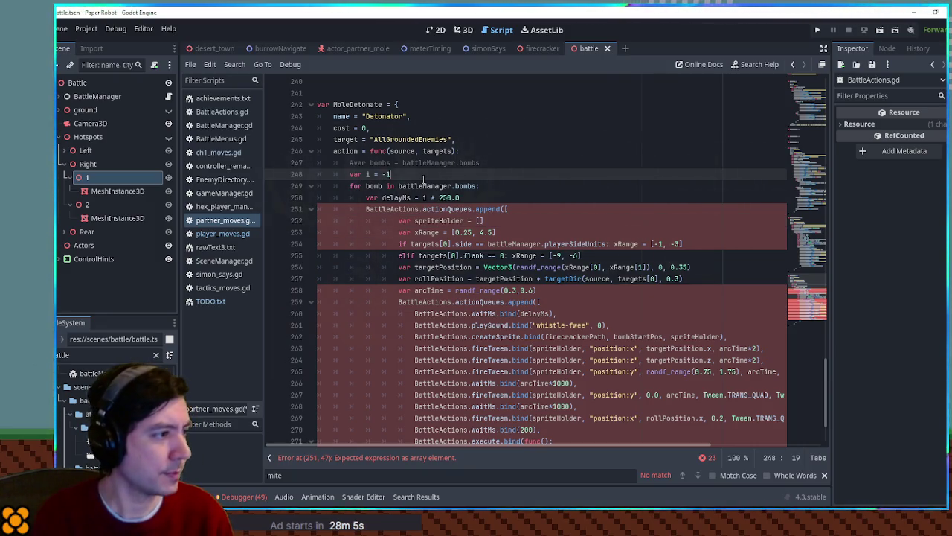
{"action": "key", "text": "Down"}
{"action": "key", "text": "End"}
{"action": "key", "text": "Return"}
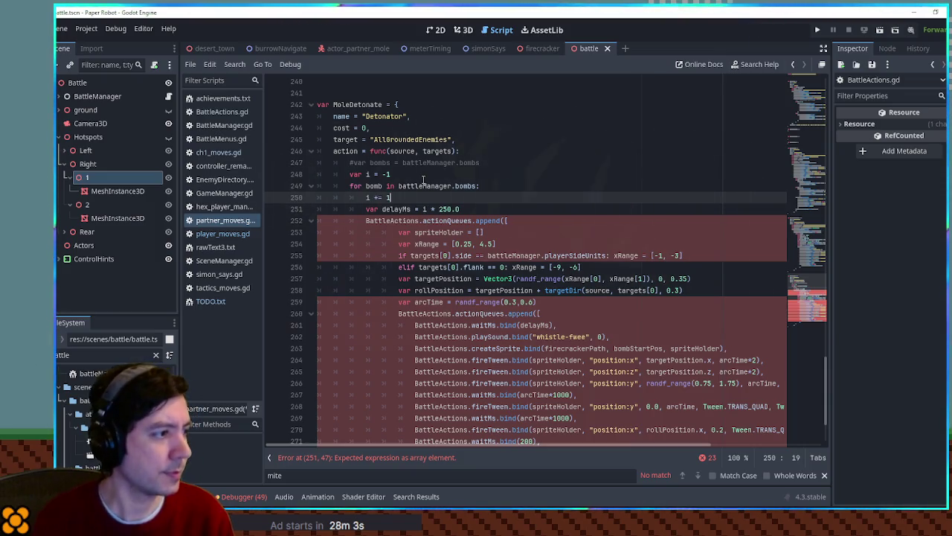
Move spriteHolder above the queued actions and delete the xRange through arcTime lines.
{"action": "left_click", "coordinate": [424, 233]}
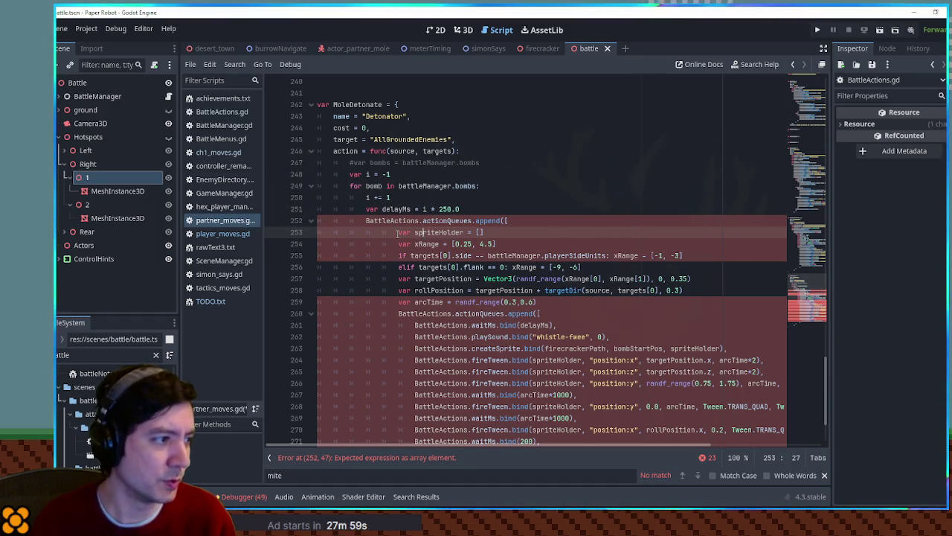
{"action": "left_click", "coordinate": [414, 302]}
{"action": "left_click", "coordinate": [407, 232]}
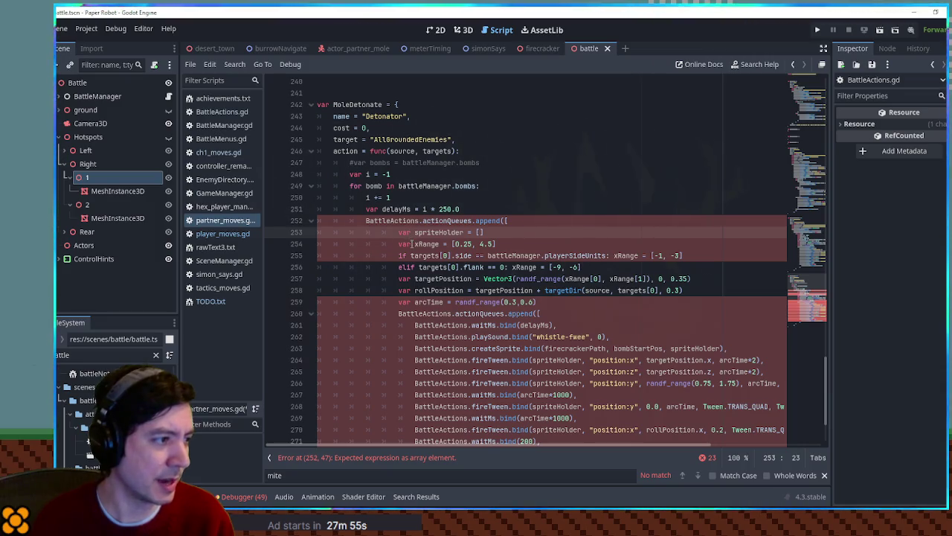
{"action": "left_click", "coordinate": [411, 243]}
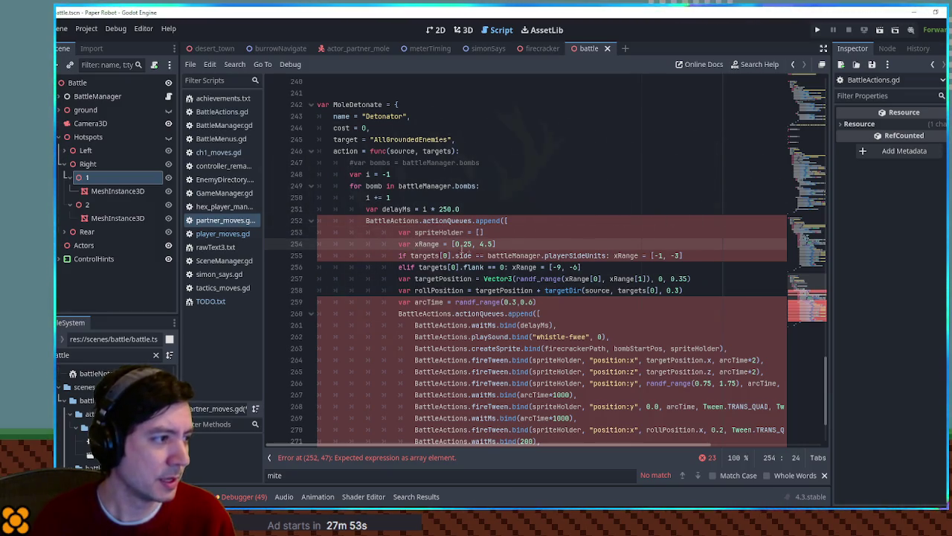
{"action": "left_click", "coordinate": [522, 232]}
{"action": "key", "text": "alt+Up"}
{"action": "key", "text": "shift+Tab"}
{"action": "key", "text": "shift+Tab"}
{"action": "left_click", "coordinate": [415, 244]}
{"action": "key", "text": "ctrl+shift+k"}
{"action": "key", "text": "ctrl+shift+k"}
{"action": "key", "text": "ctrl+shift+k"}
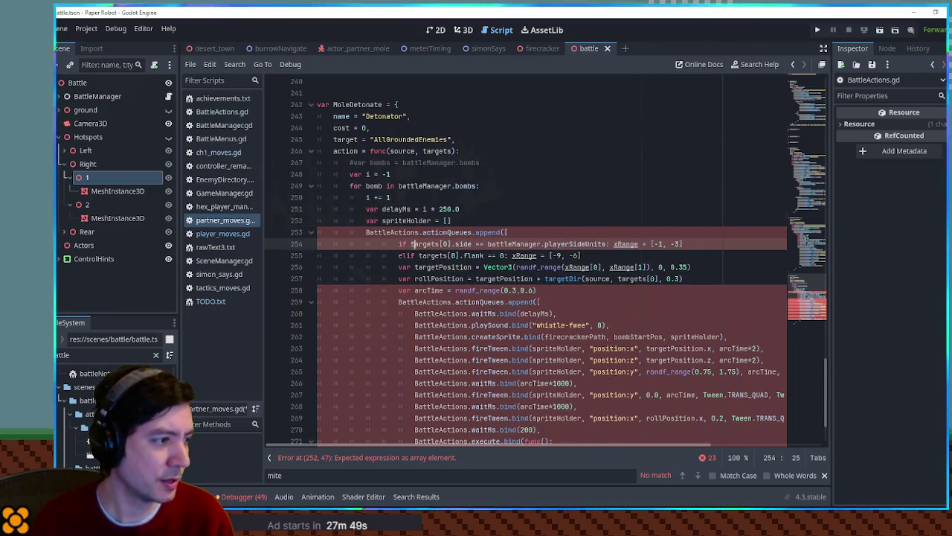
{"action": "key", "text": "ctrl+shift+k"}
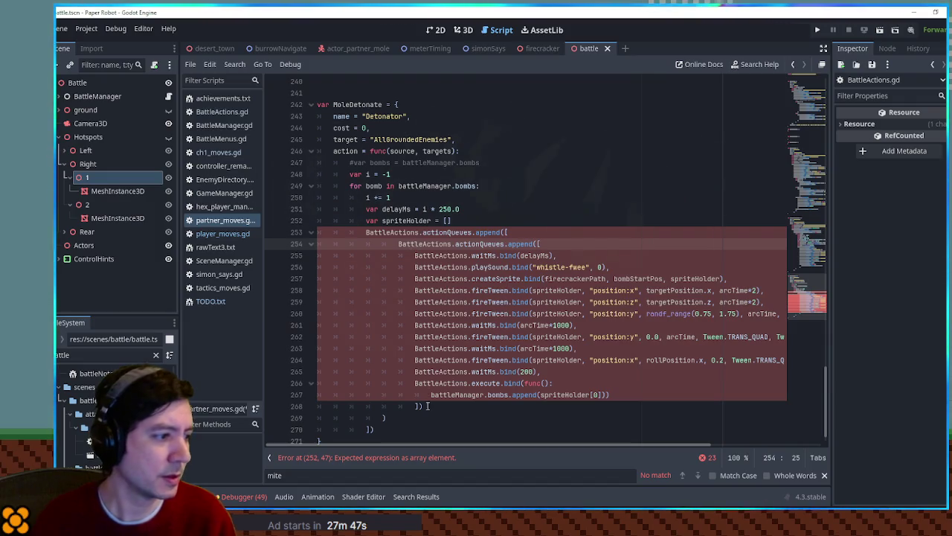
Delete the duplicate actionQueues.append line and extra bracket, then dedent the queued action block.
{"action": "key", "text": "ctrl+shift+k"}
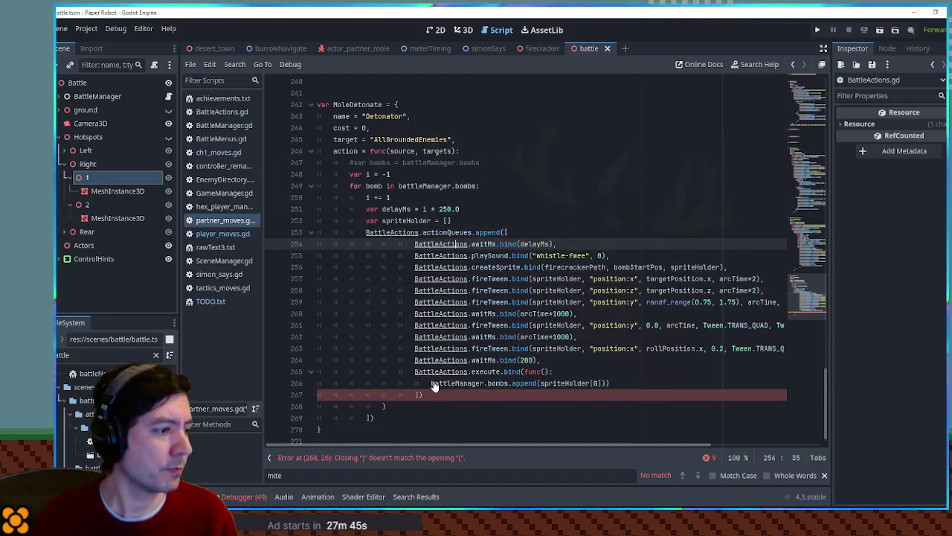
{"action": "left_click", "coordinate": [437, 394]}
{"action": "key", "text": "ctrl+shift+k"}
{"action": "left_click_drag", "start_coordinate": [438, 389], "coordinate": [432, 247]}
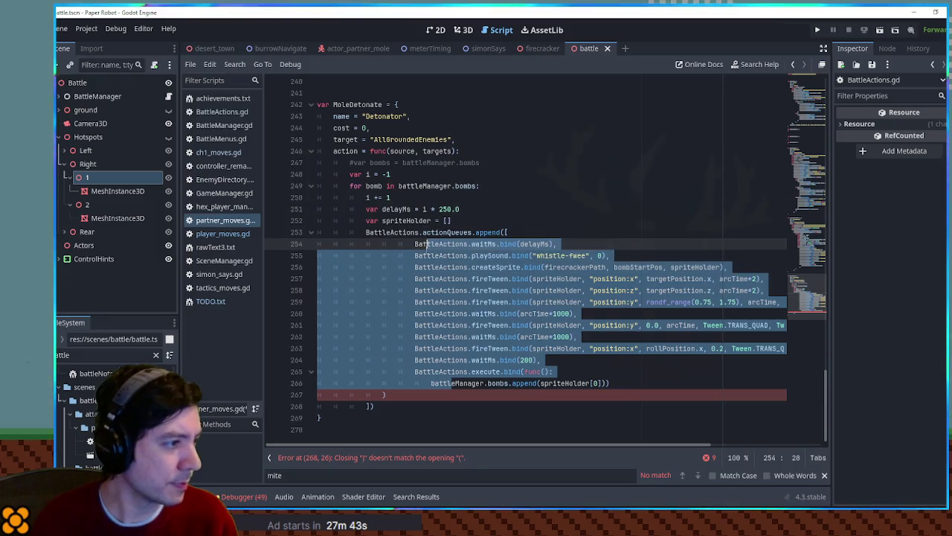
{"action": "key", "text": "shift+Tab"}
{"action": "key", "text": "shift+Tab"}
Add 'battleManager.bombs = []' on a new line after the bomb loop.
{"action": "left_click", "coordinate": [457, 371]}
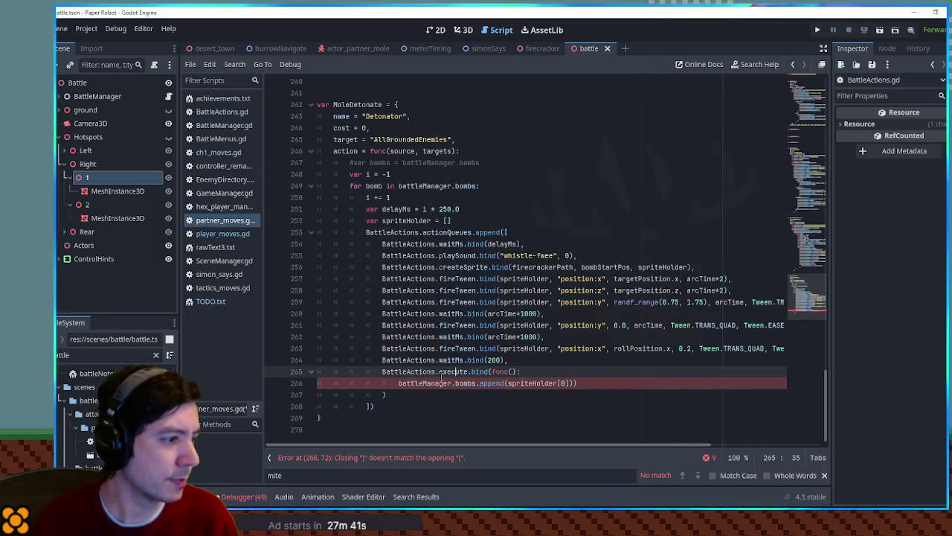
{"action": "left_click", "coordinate": [398, 186]}
{"action": "key", "text": "ctrl+shift+Right"}
{"action": "key", "text": "ctrl+shift+Right"}
{"action": "key", "text": "ctrl+shift+Right"}
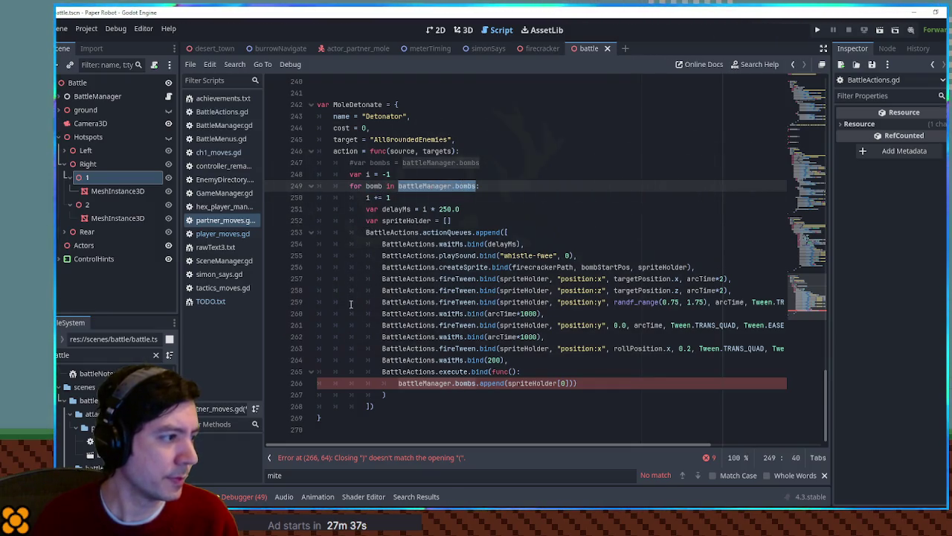
{"action": "left_click", "coordinate": [396, 406]}
{"action": "key", "text": "Return"}
{"action": "type", "text": "battleManager.bombs"}
{"action": "type", "text": "= []"}
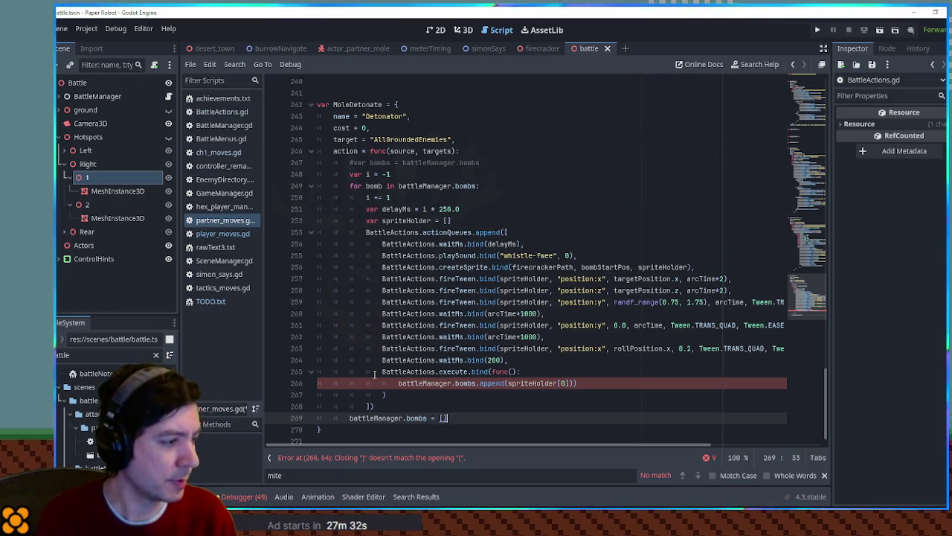
Delete the bomb re-append execute callback, the waitMs(200) line and the stray closing bracket.
{"action": "left_click", "coordinate": [409, 371]}
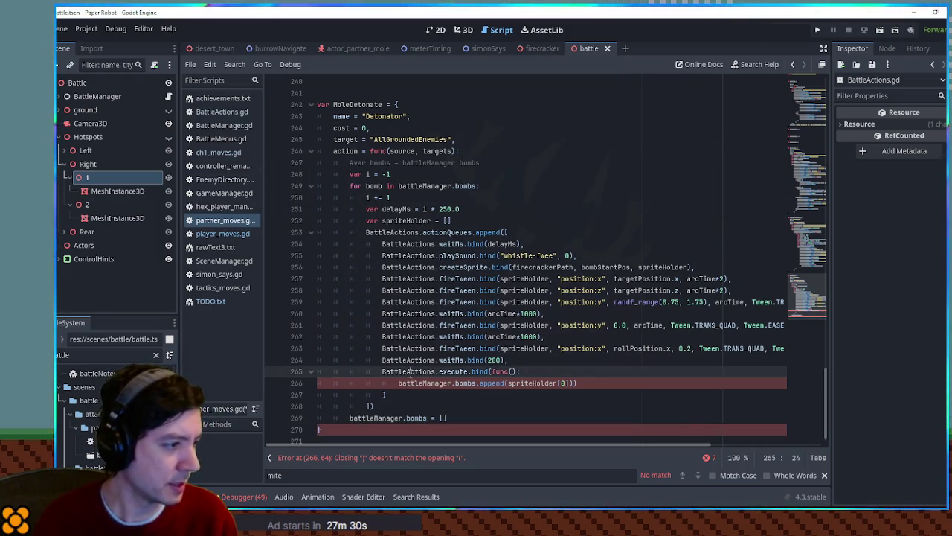
{"action": "key", "text": "ctrl+shift+k"}
{"action": "key", "text": "ctrl+shift+k"}
{"action": "left_click", "coordinate": [455, 397]}
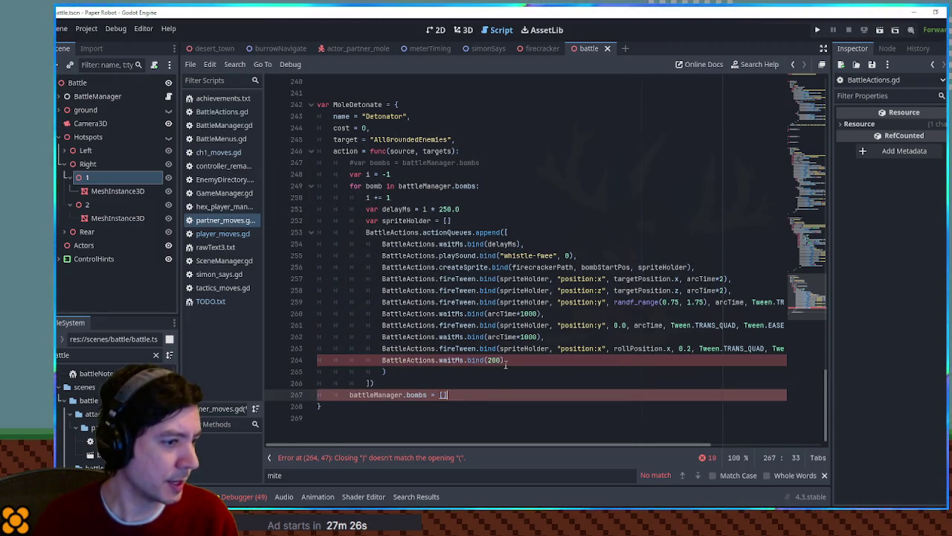
{"action": "left_click", "coordinate": [431, 369]}
{"action": "left_click", "coordinate": [432, 362]}
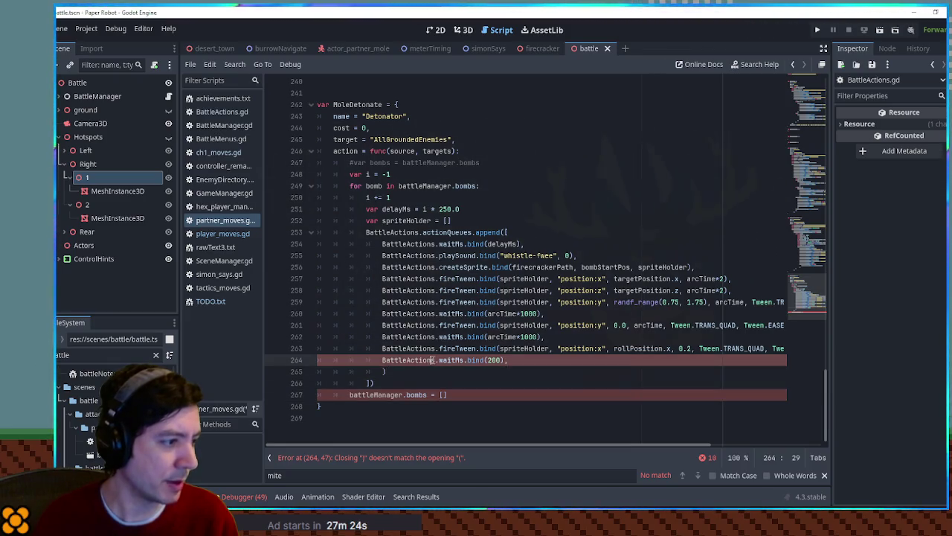
{"action": "key", "text": "ctrl+shift+k"}
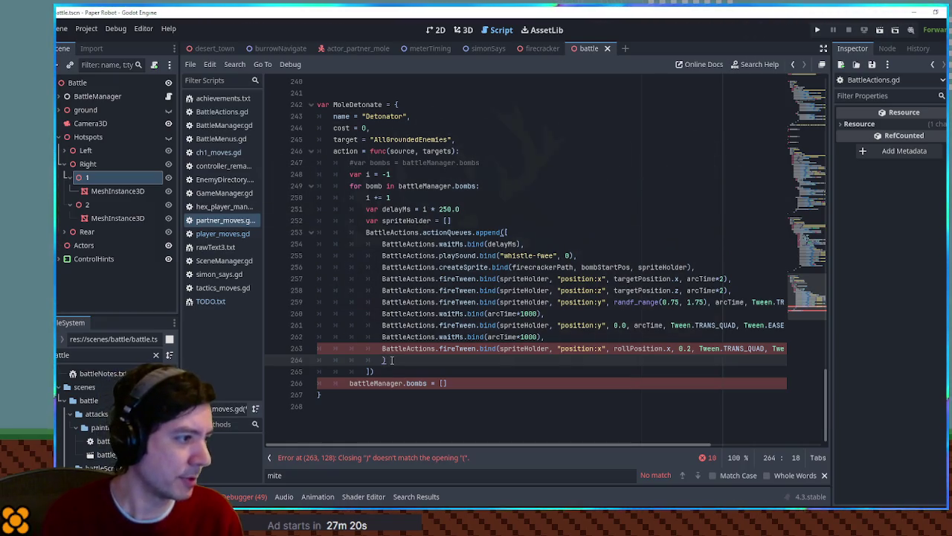
{"action": "key", "text": "ctrl+shift+k"}
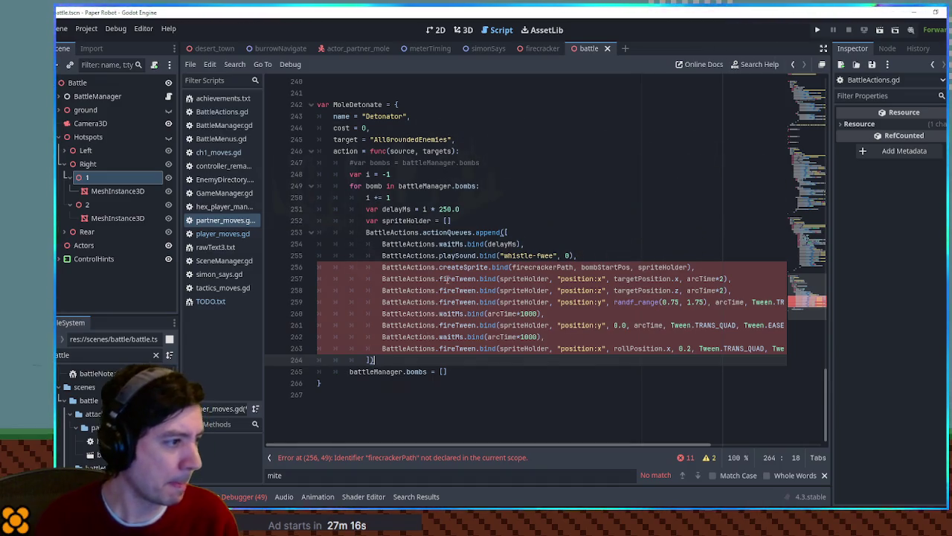
{"action": "double_click", "coordinate": [659, 268]}
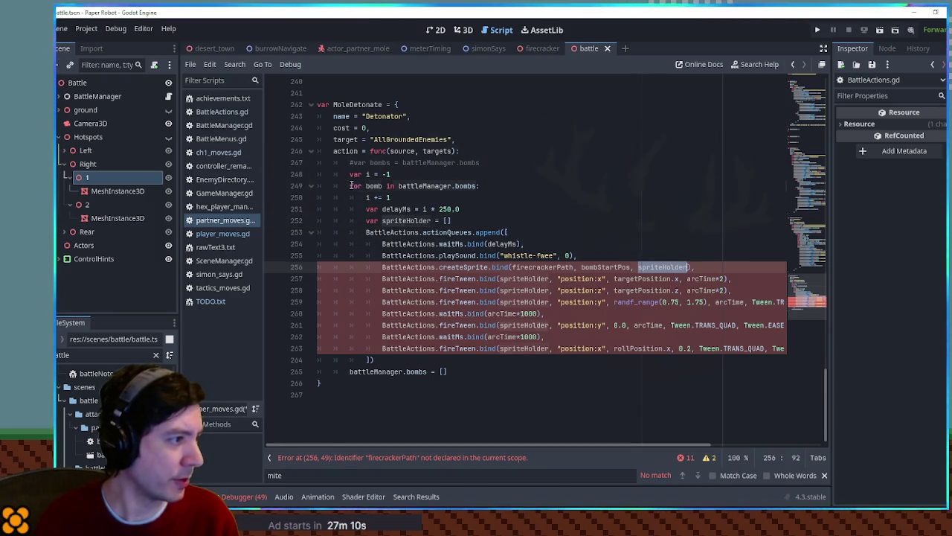
{"action": "left_click", "coordinate": [350, 185]}
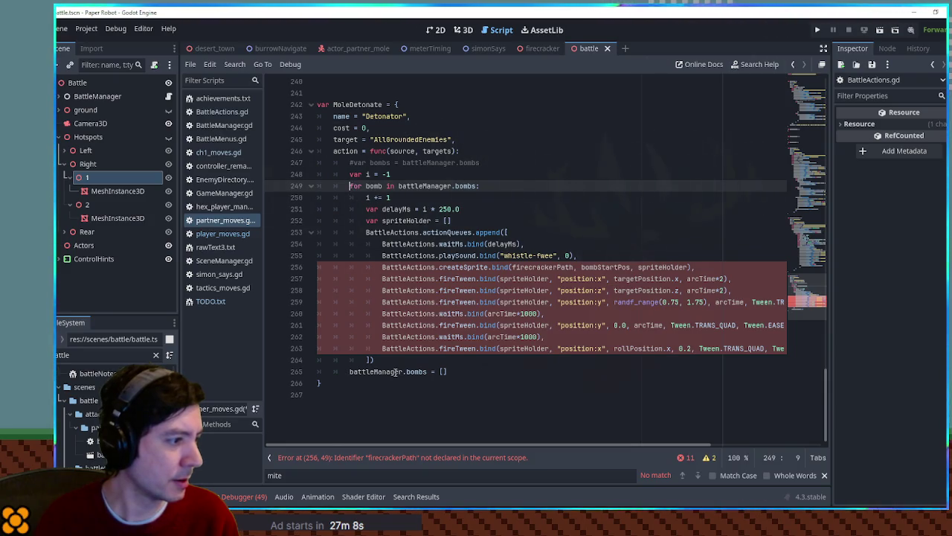
Declare 'var explosionPath = ""' below the counter line.
{"action": "mouse_move", "coordinate": [510, 444]}
{"action": "left_mouse_down"}
{"action": "mouse_move", "coordinate": [546, 444]}
{"action": "mouse_move", "coordinate": [511, 444]}
{"action": "left_mouse_up"}
{"action": "left_click", "coordinate": [441, 302]}
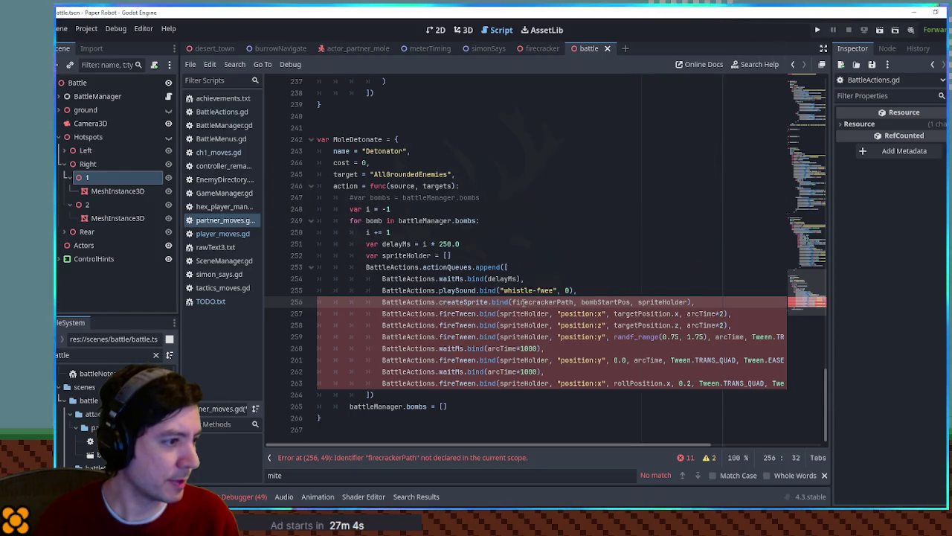
{"action": "double_click", "coordinate": [543, 302]}
{"action": "left_click", "coordinate": [445, 211]}
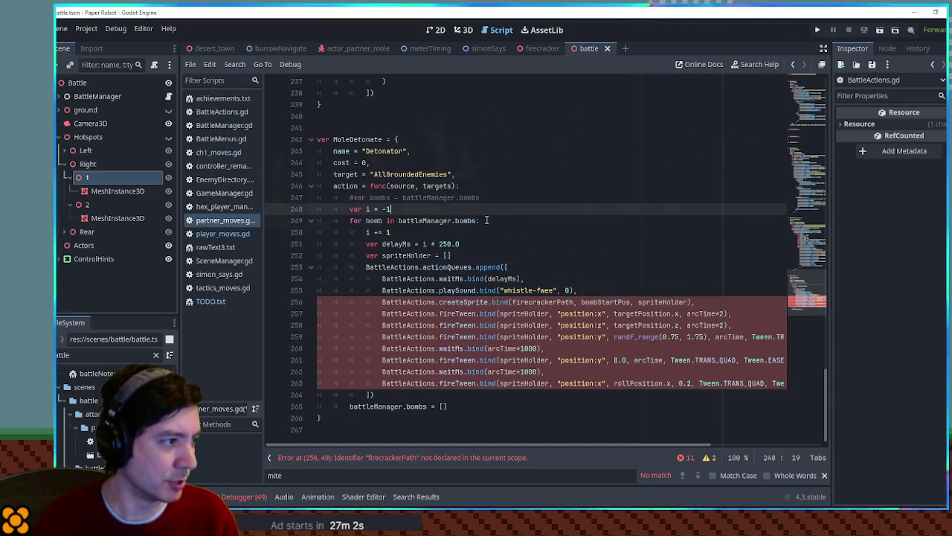
{"action": "key", "text": "Return"}
{"action": "type", "text": "v"}
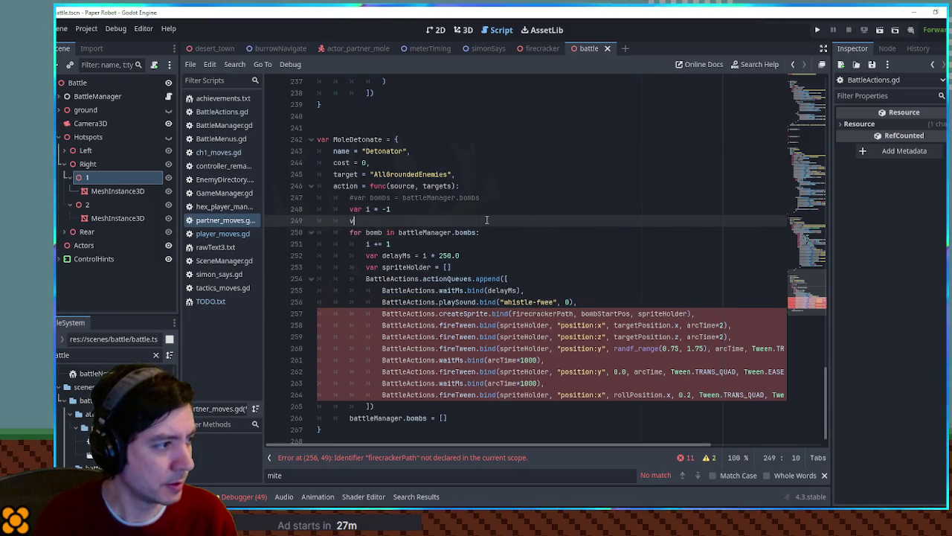
{"action": "type", "text": "ar explosionPat"}
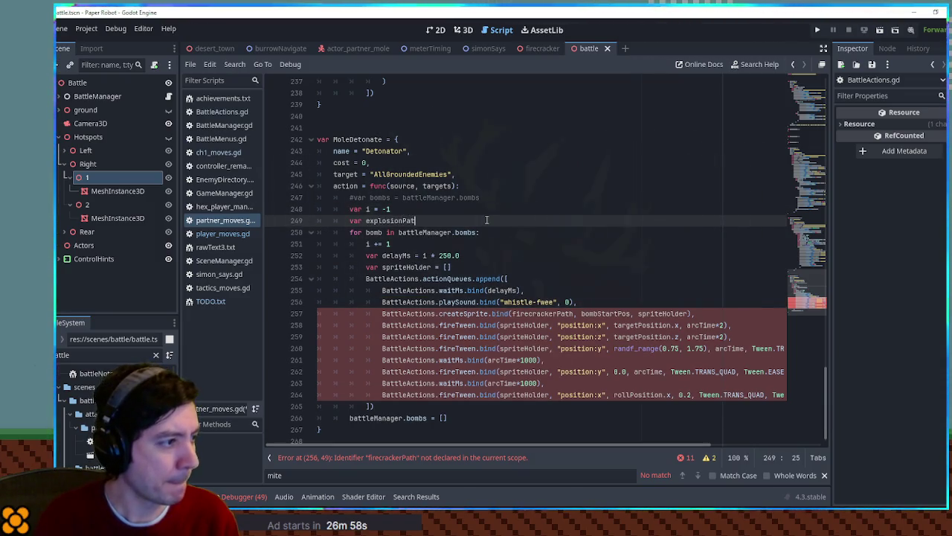
{"action": "type", "text": "h = \"\""}
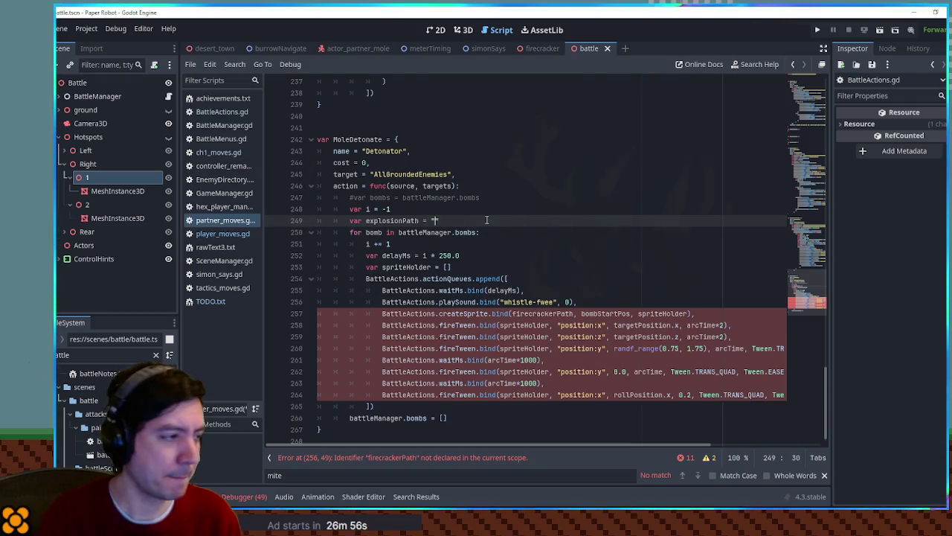
Make createSprite use explosionPath and bomb.position instead of firecrackerPath and bombStartPos.
{"action": "double_click", "coordinate": [398, 215]}
{"action": "key", "text": "ctrl+c"}
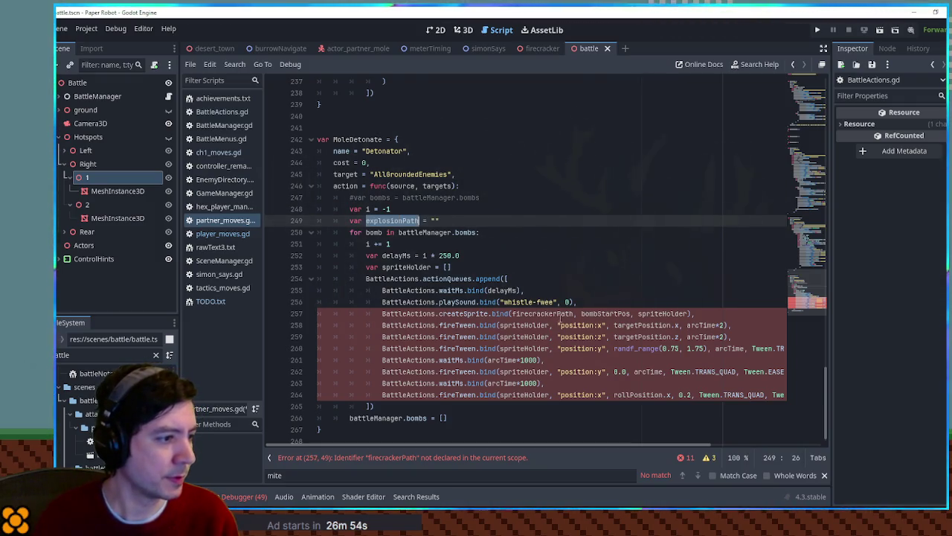
{"action": "double_click", "coordinate": [539, 313]}
{"action": "key", "text": "ctrl+v"}
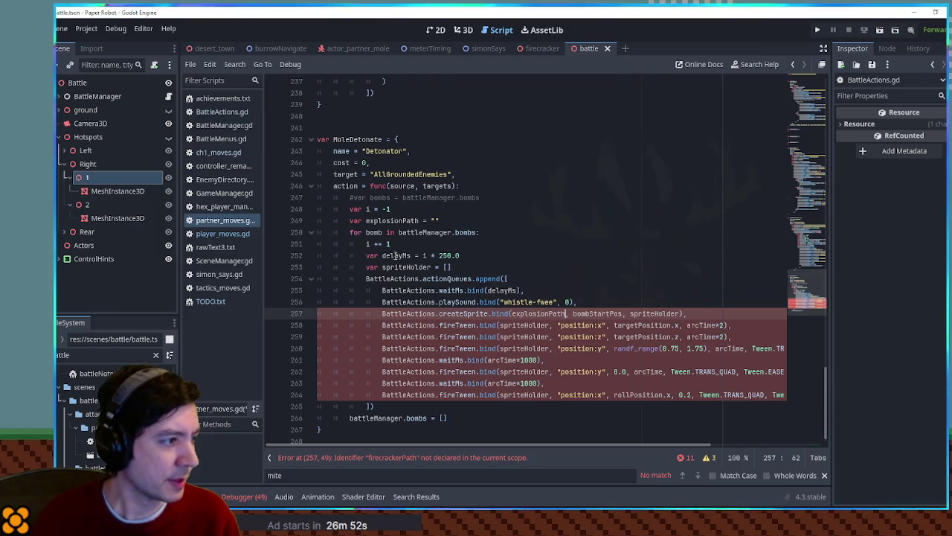
{"action": "double_click", "coordinate": [373, 232]}
{"action": "key", "text": "ctrl+c"}
{"action": "double_click", "coordinate": [601, 313]}
{"action": "key", "text": "ctrl+v"}
{"action": "type", "text": ".position"}
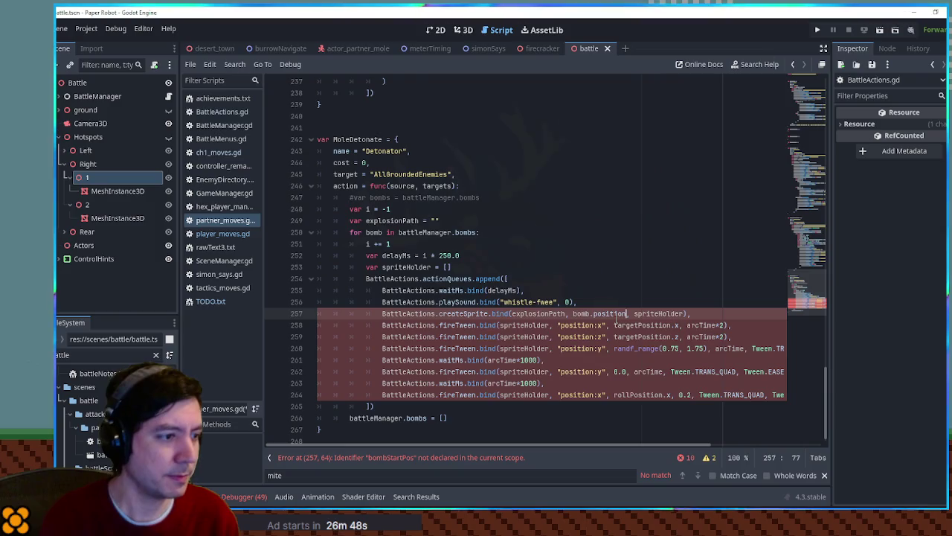
Delete the x, z and y arc tweens and remove arcTime so the wait is 1000 ms.
{"action": "left_click", "coordinate": [442, 325]}
{"action": "key", "text": "ctrl+shift+k"}
{"action": "key", "text": "ctrl+shift+k"}
{"action": "key", "text": "ctrl+shift+k"}
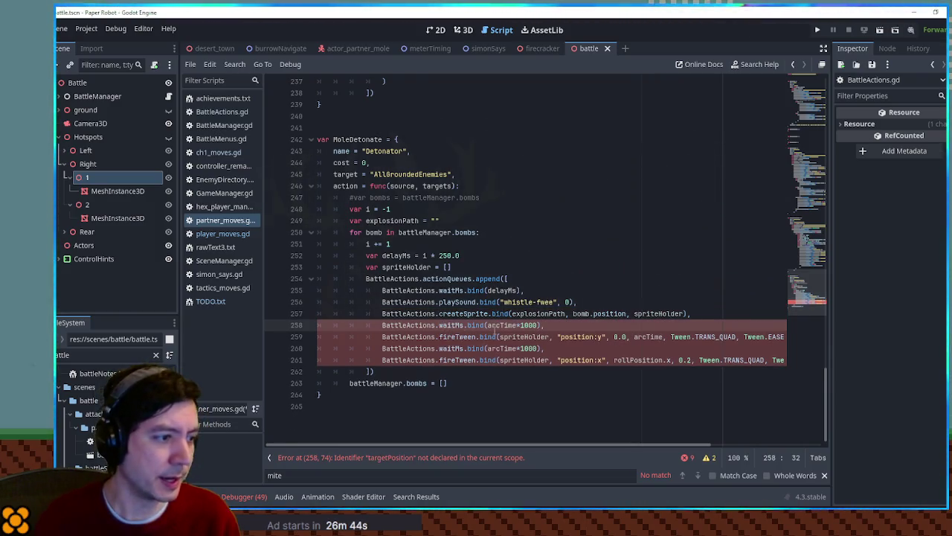
{"action": "double_click", "coordinate": [499, 325]}
{"action": "key", "text": "BackSpace"}
{"action": "key", "text": "Delete"}
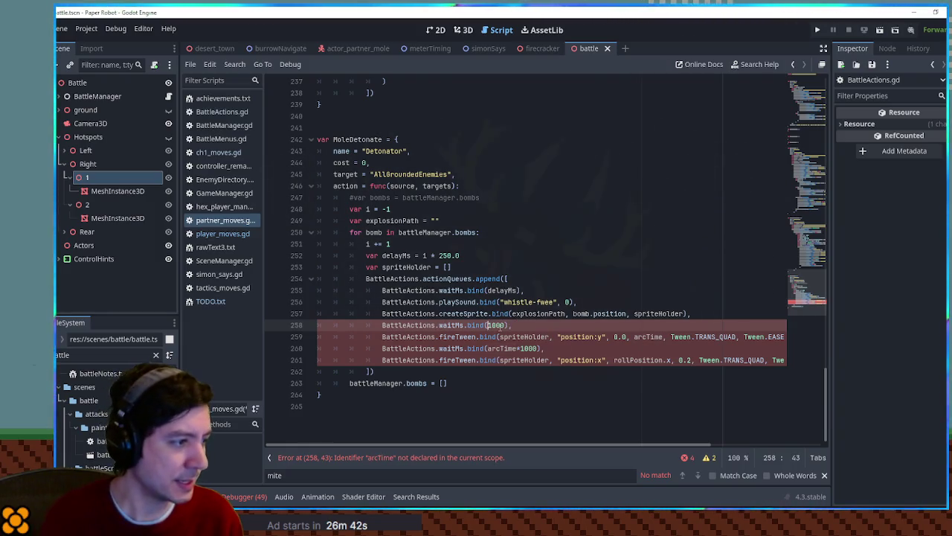
{"action": "double_click", "coordinate": [510, 290]}
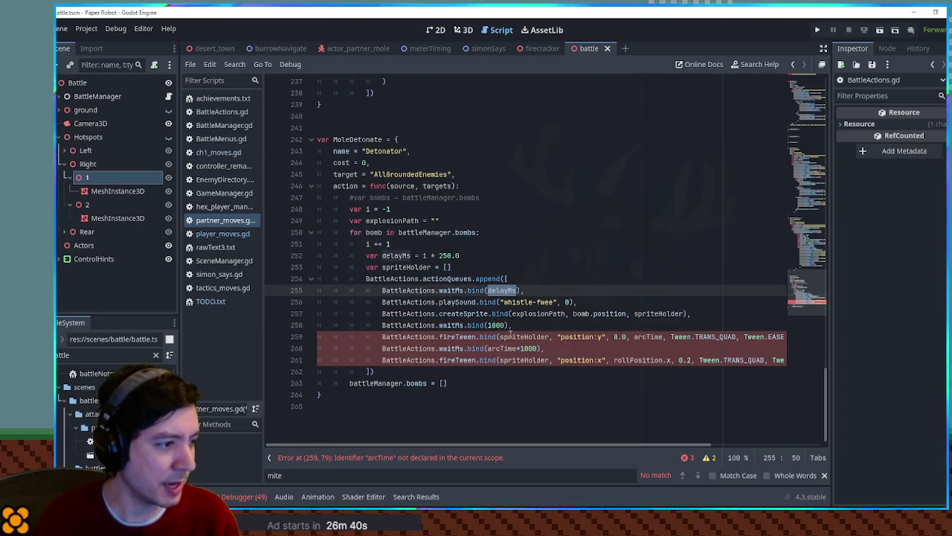
{"action": "double_click", "coordinate": [496, 326]}
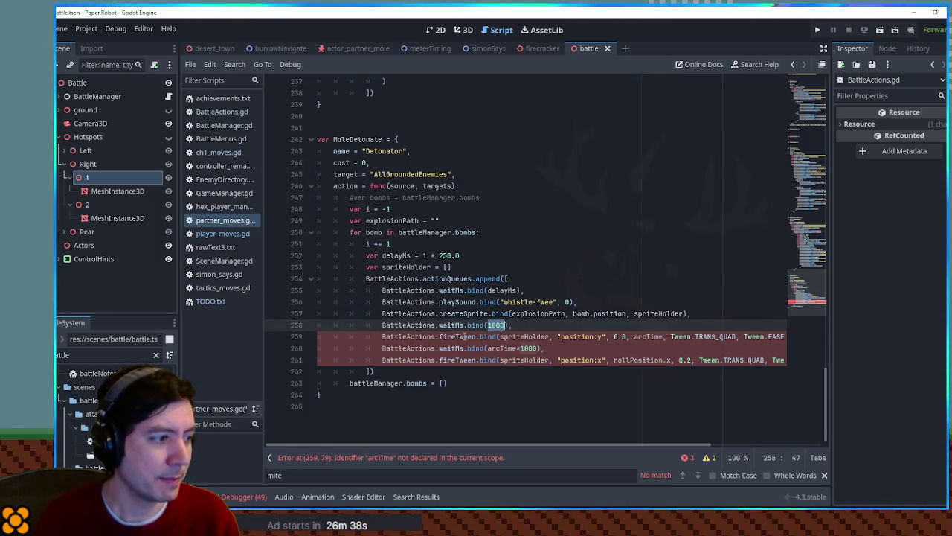
Remove the leftover wait and tween lines and rename the fireTween call to deleteSprite.
{"action": "left_click", "coordinate": [470, 336]}
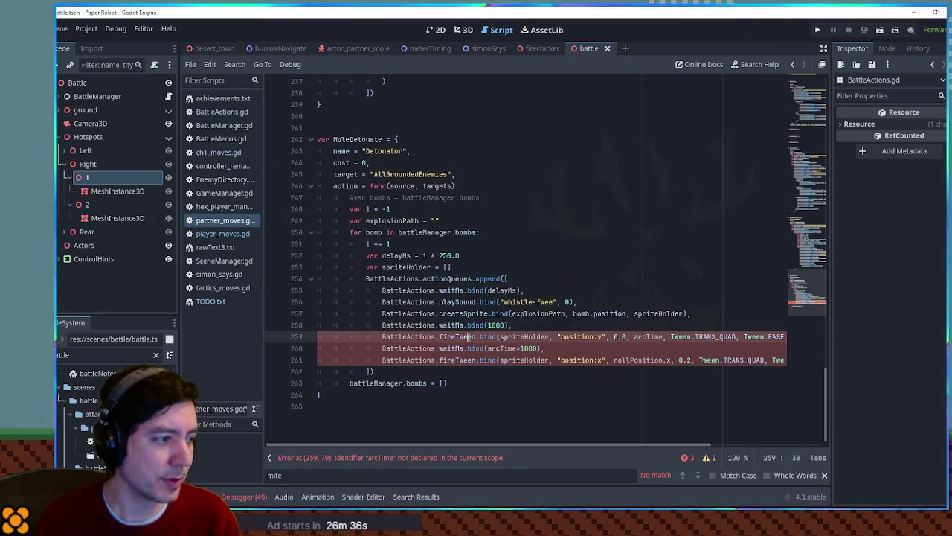
{"action": "key", "text": "Down"}
{"action": "key", "text": "ctrl+shift+k"}
{"action": "key", "text": "Up"}
{"action": "key", "text": "ctrl+shift+k"}
{"action": "double_click", "coordinate": [457, 336]}
{"action": "type", "text": "deleteSprite"}
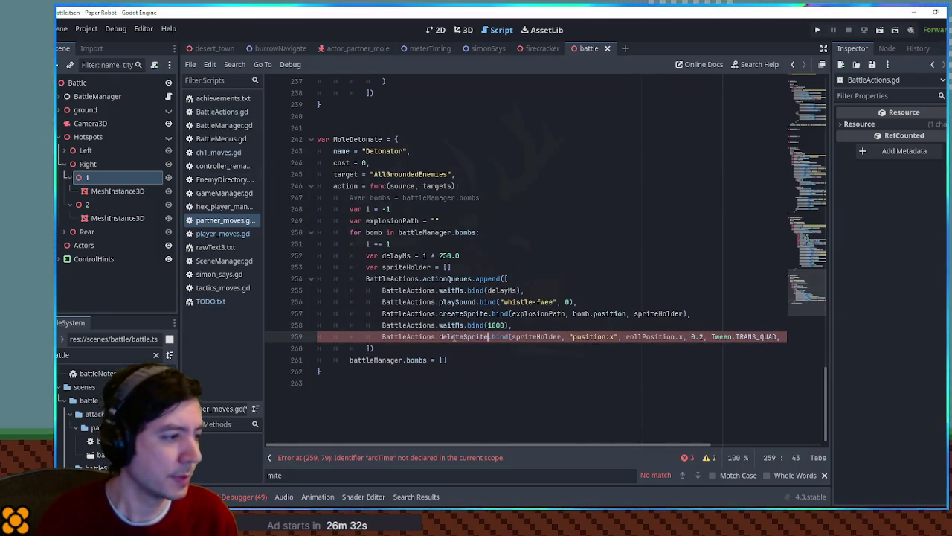
{"action": "key", "text": "ctrl+f"}
{"action": "left_click", "coordinate": [444, 337]}
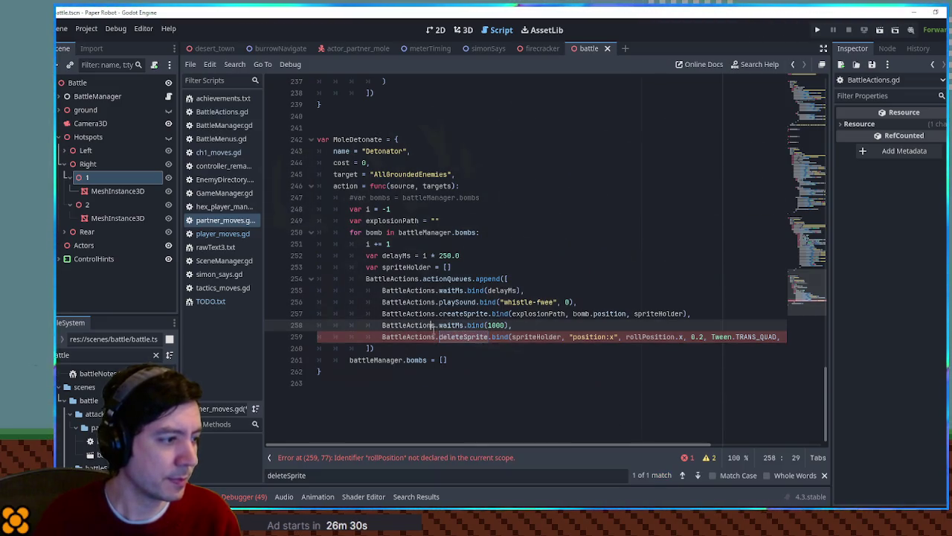
{"action": "left_click_drag", "start_coordinate": [442, 337], "coordinate": [465, 339]}
Copy deleteSpriteList from player_moves.gd and make the call deleteSpriteList(spriteHolder) without extra arguments.
{"action": "key", "text": "ctrl+f"}
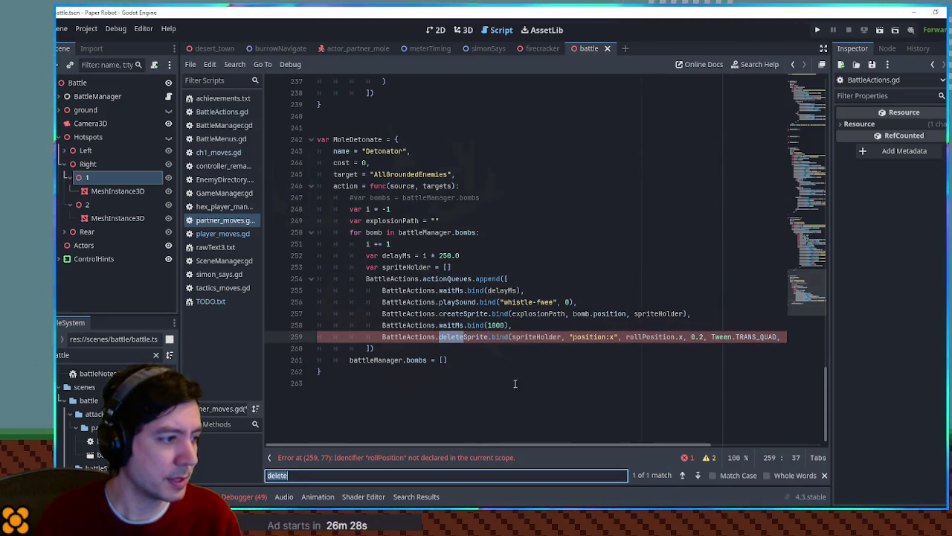
{"action": "left_click", "coordinate": [218, 233]}
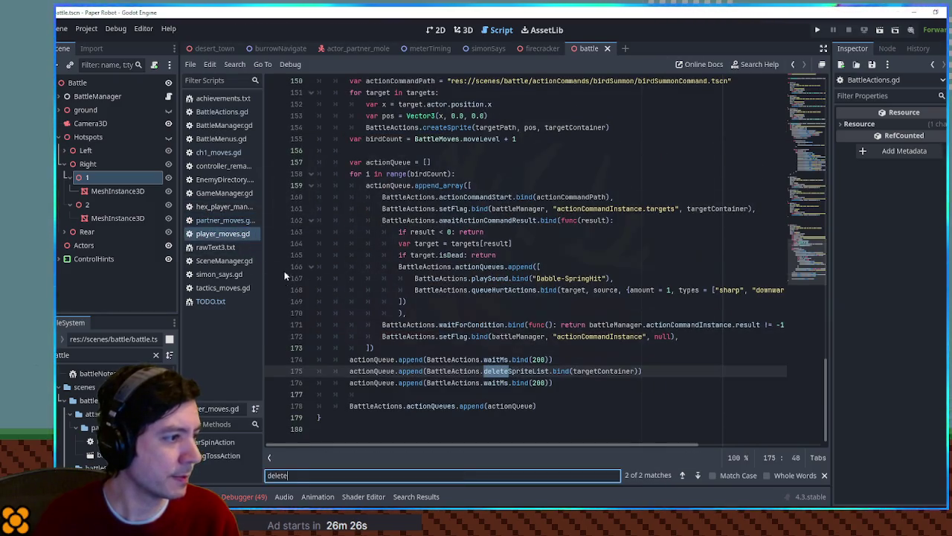
{"action": "key", "text": "ctrl+shift+Right"}
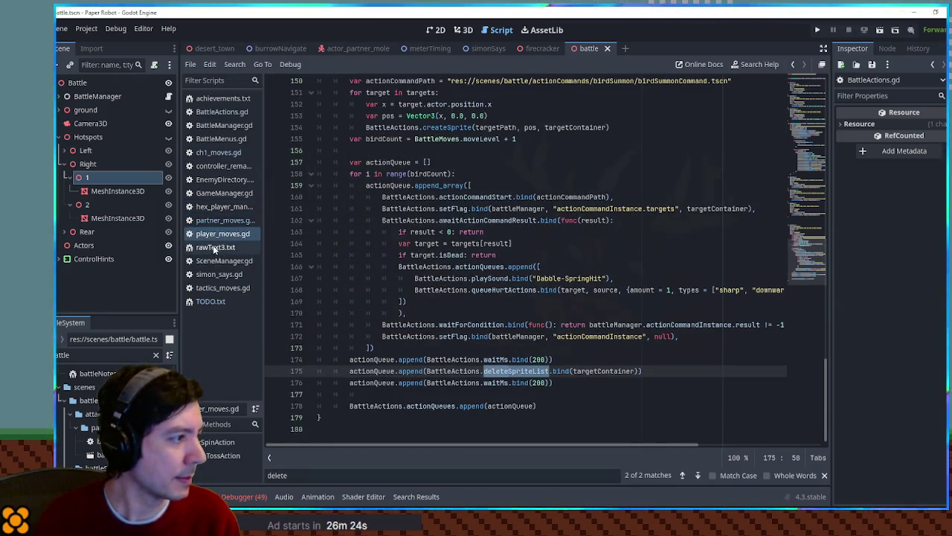
{"action": "key", "text": "alt+Left"}
{"action": "key", "text": "ctrl+shift+Right"}
{"action": "key", "text": "ctrl+v"}
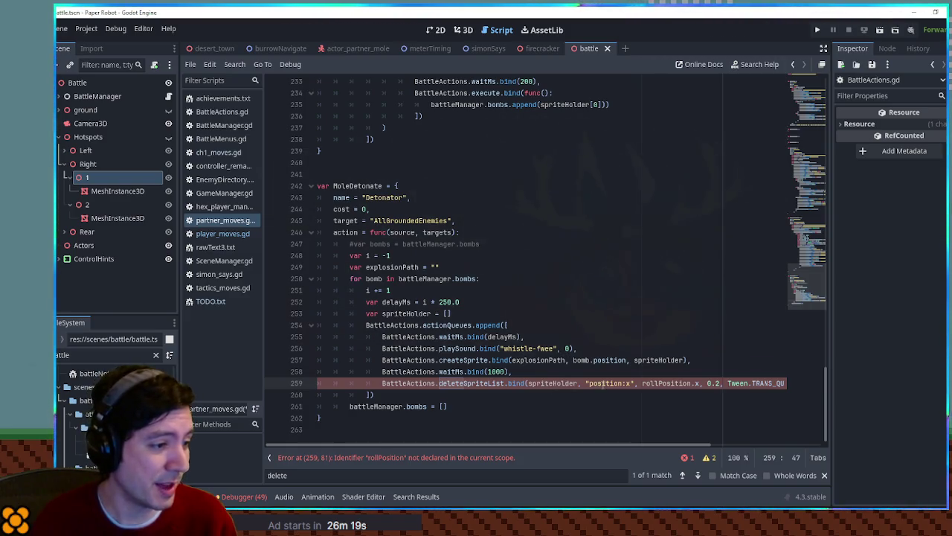
{"action": "left_click_drag", "start_coordinate": [578, 384], "coordinate": [803, 387]}
{"action": "key", "text": "BackSpace"}
{"action": "key", "text": "Home"}
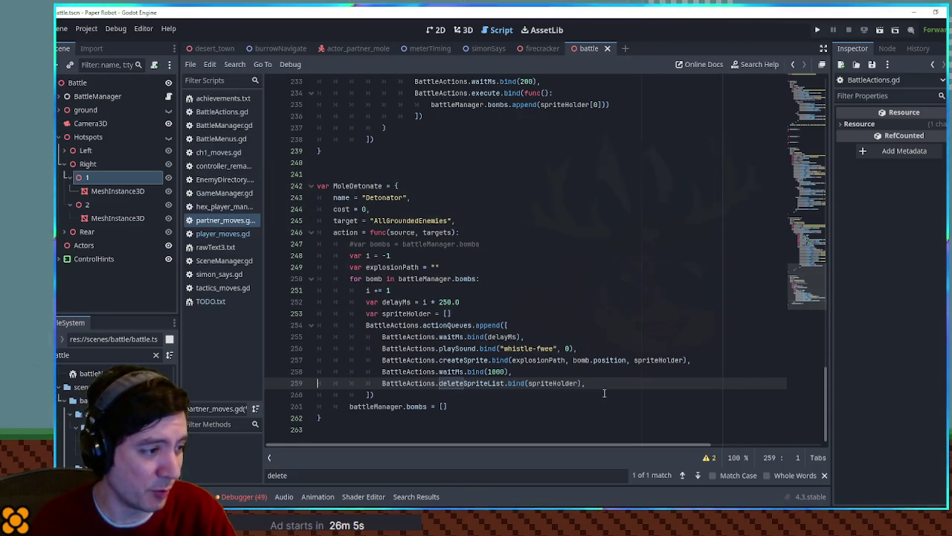
Delete the whistle-fwee sound line and add a blank line after createSprite.
{"action": "left_click", "coordinate": [583, 347]}
{"action": "key", "text": "shift+Up"}
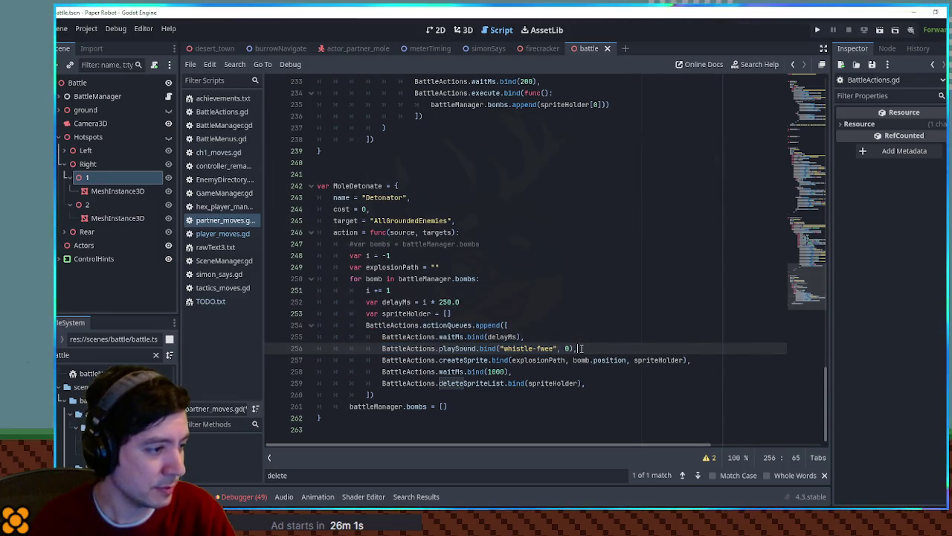
{"action": "key", "text": "Delete"}
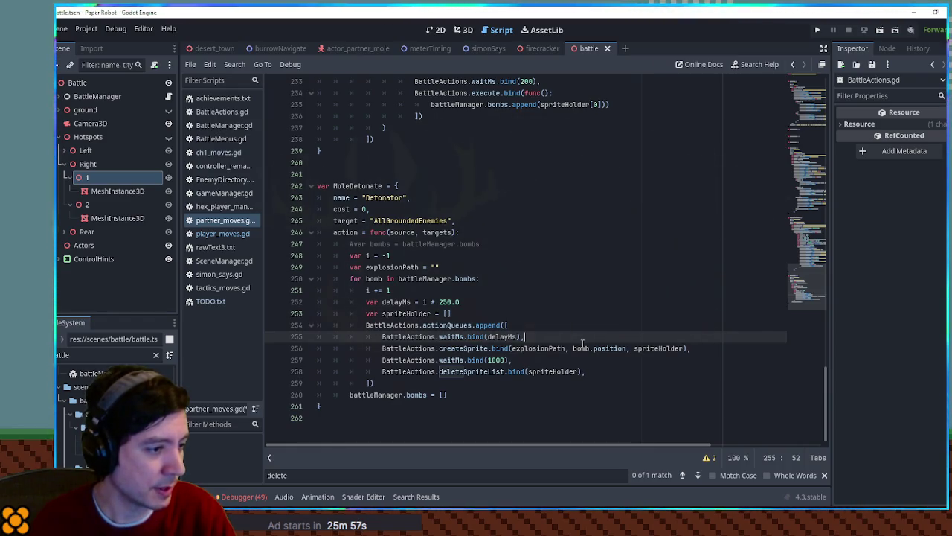
{"action": "double_click", "coordinate": [539, 349]}
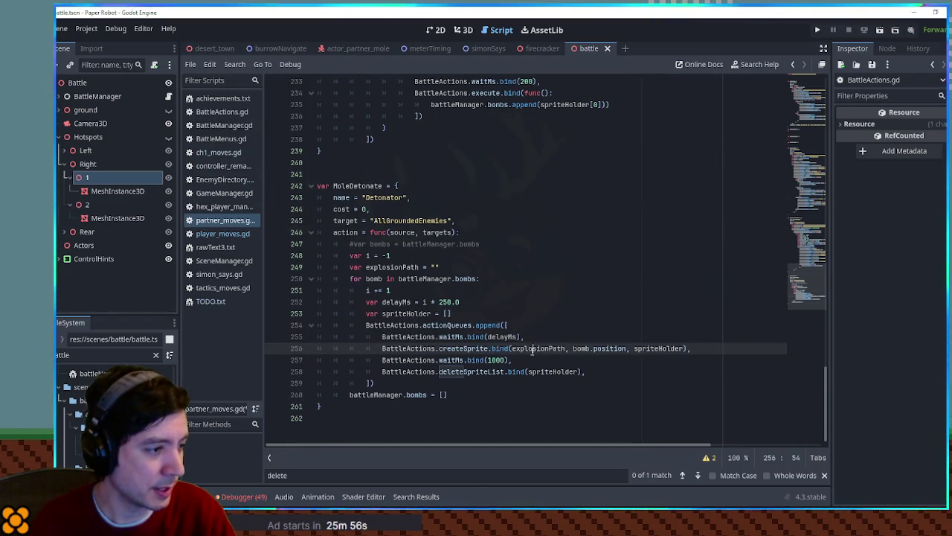
{"action": "left_click", "coordinate": [701, 348]}
{"action": "key", "text": "Return"}
Fold MoleFirecrackerAttack and copy its melee queueHurtActions call into MoleDetonate's blank line.
{"action": "scroll", "coordinate": [701, 350], "scroll_direction": "up", "scroll_amount": 13}
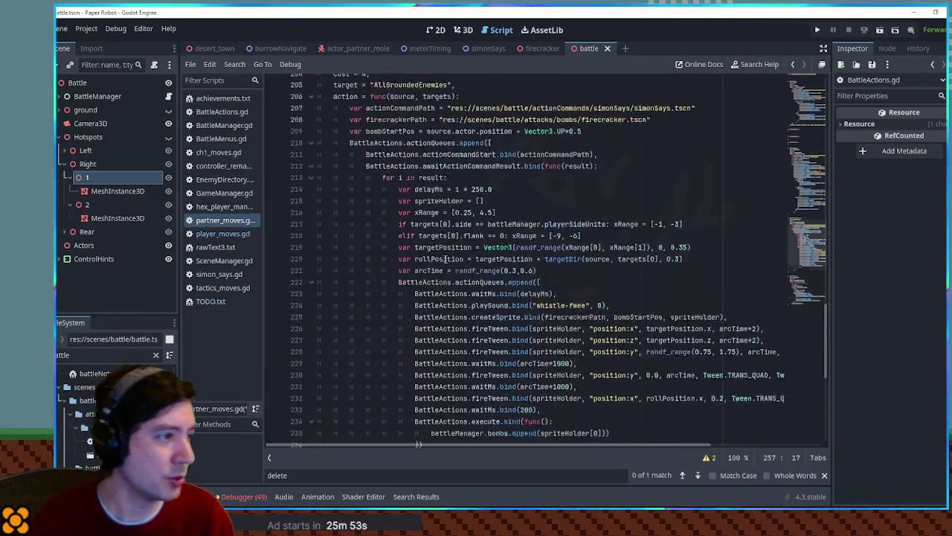
{"action": "left_click", "coordinate": [311, 186]}
{"action": "scroll", "coordinate": [407, 287], "scroll_direction": "up", "scroll_amount": 6}
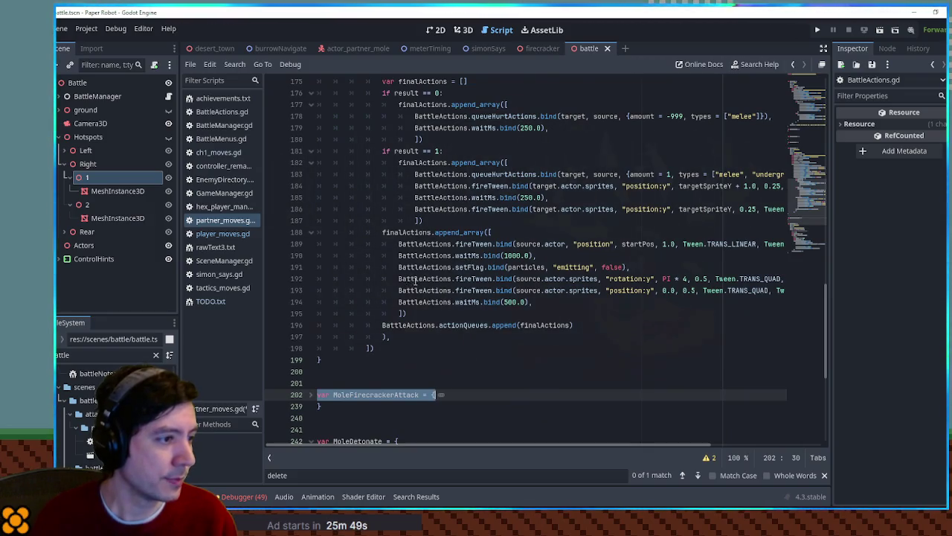
{"action": "scroll", "coordinate": [414, 280], "scroll_direction": "up", "scroll_amount": 2}
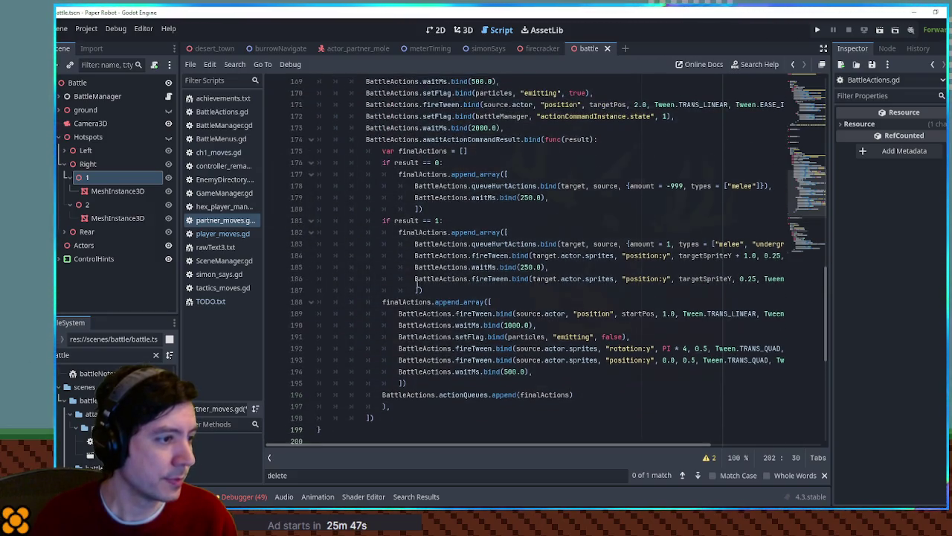
{"action": "left_click", "coordinate": [416, 186]}
{"action": "key", "text": "shift+End"}
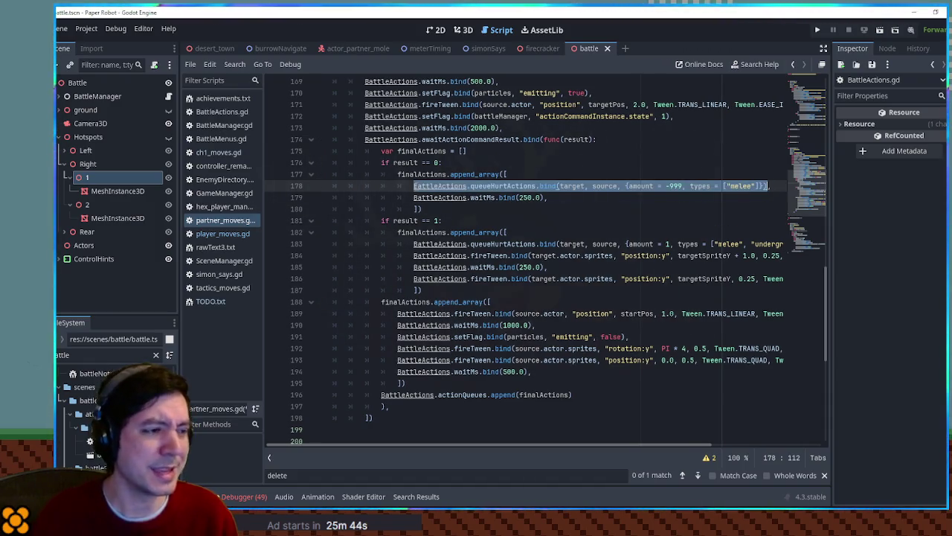
{"action": "scroll", "coordinate": [821, 230], "scroll_direction": "down", "scroll_amount": 6}
{"action": "scroll", "coordinate": [821, 231], "scroll_direction": "down", "scroll_amount": 3}
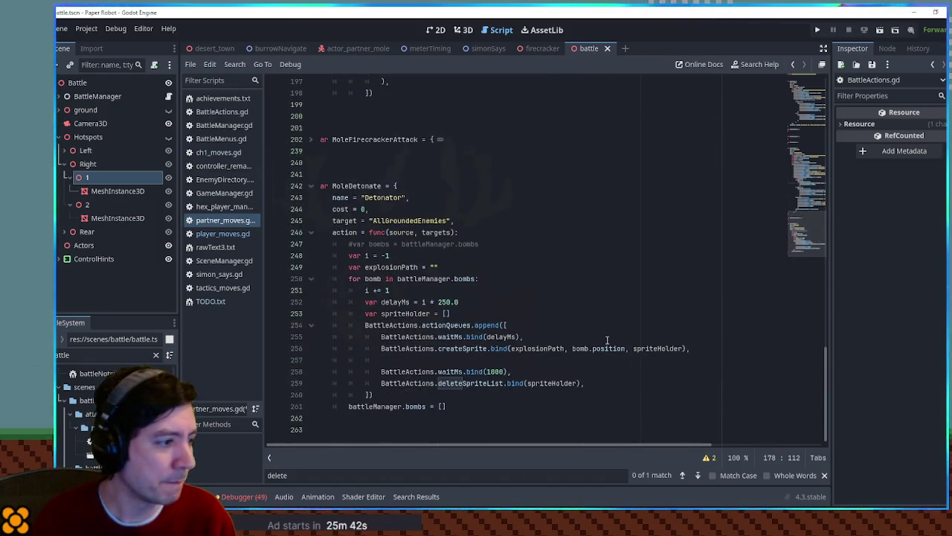
{"action": "left_click", "coordinate": [506, 360]}
{"action": "key", "text": "ctrl+v"}
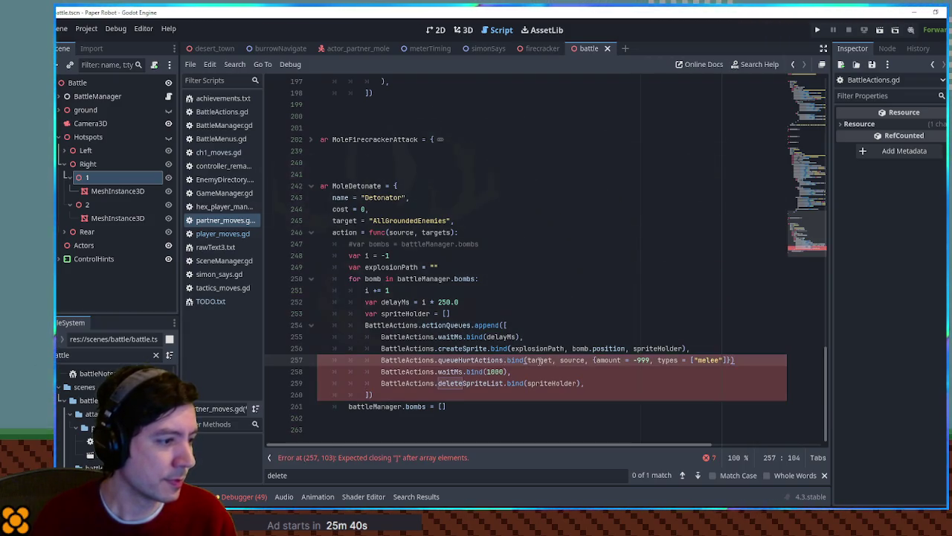
Declare 'var hitEnemies' below the spriteHolder declaration.
{"action": "double_click", "coordinate": [540, 360]}
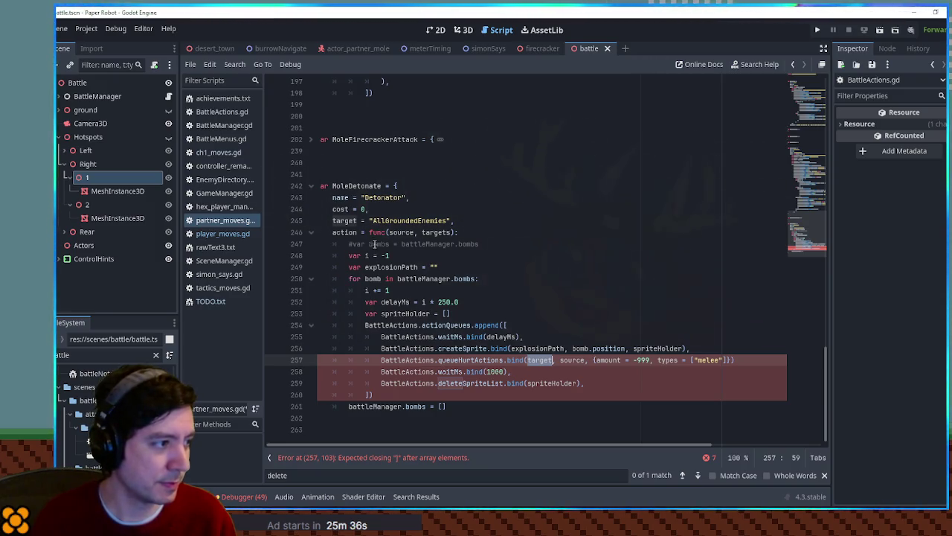
{"action": "double_click", "coordinate": [382, 221]}
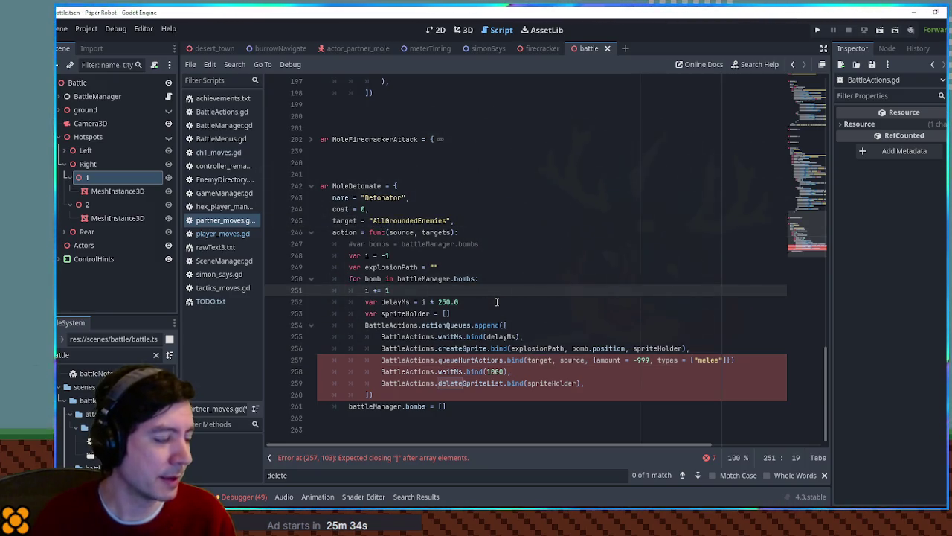
{"action": "left_click", "coordinate": [498, 313]}
{"action": "key", "text": "Return"}
{"action": "type", "text": "var "}
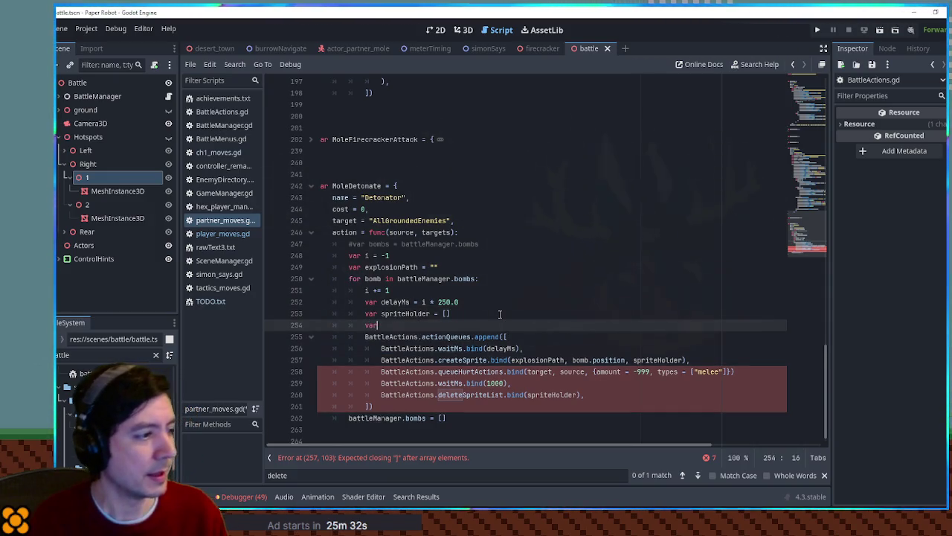
{"action": "type", "text": "hitEnemies"}
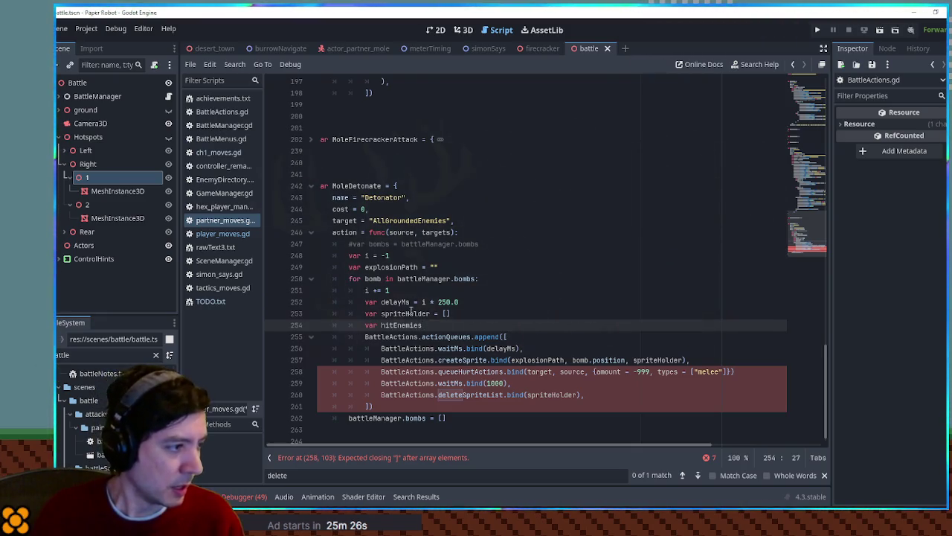
{"action": "double_click", "coordinate": [402, 325]}
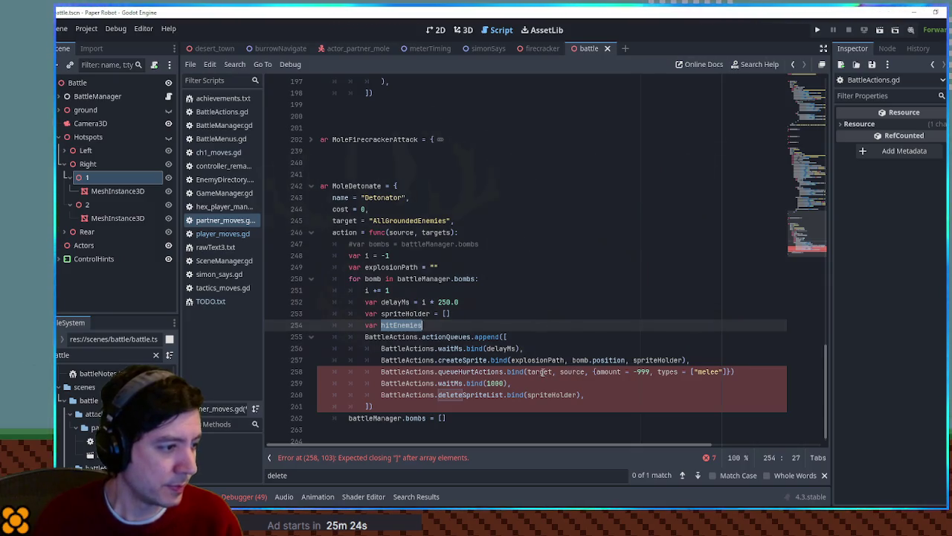
Change the call to queueHurtActionsMulti and look up its usage in ch1_moves.gd.
{"action": "left_click", "coordinate": [503, 371]}
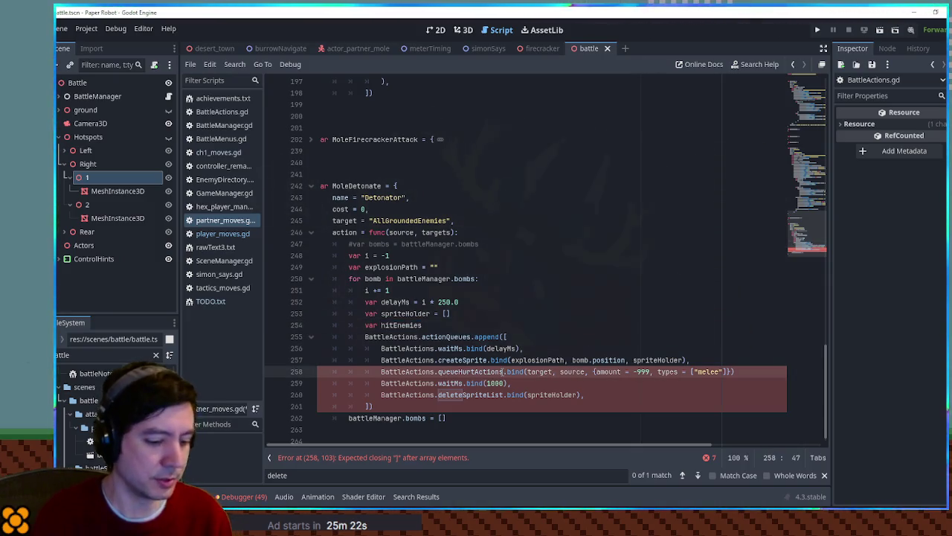
{"action": "type", "text": "multi"}
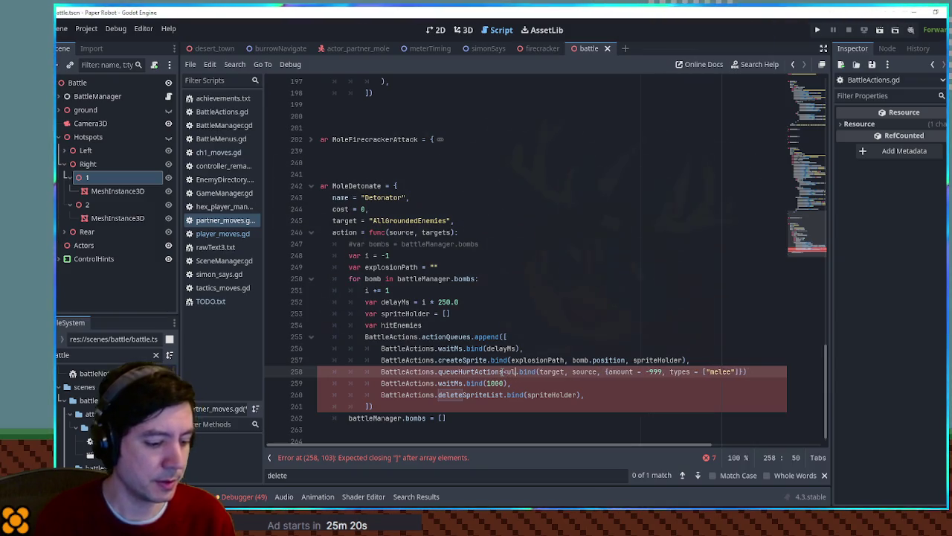
{"action": "key", "text": "BackSpace"}
{"action": "key", "text": "BackSpace"}
{"action": "key", "text": "BackSpace"}
{"action": "type", "text": "Multi"}
{"action": "key", "text": "shift+Left"}
{"action": "key", "text": "shift+Left"}
{"action": "key", "text": "shift+Left"}
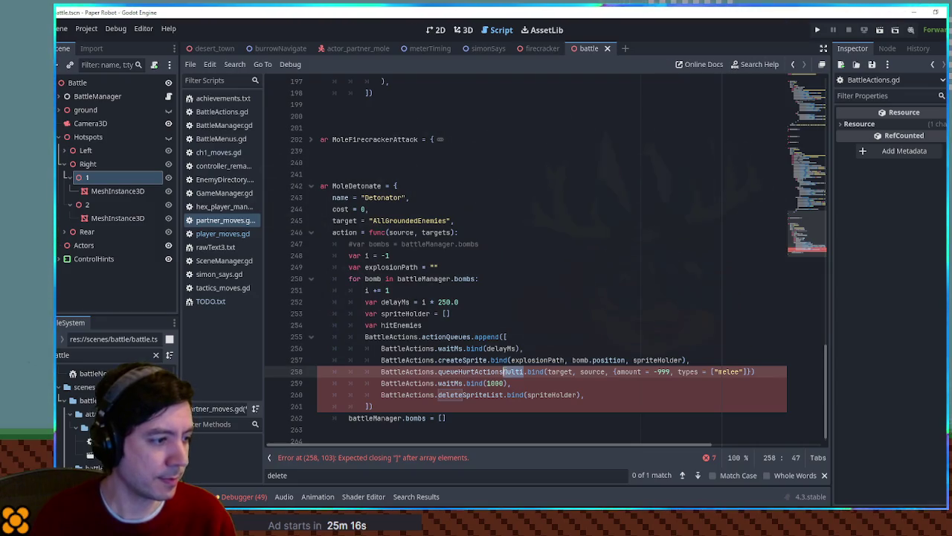
{"action": "key", "text": "ctrl+f"}
{"action": "left_click", "coordinate": [223, 234]}
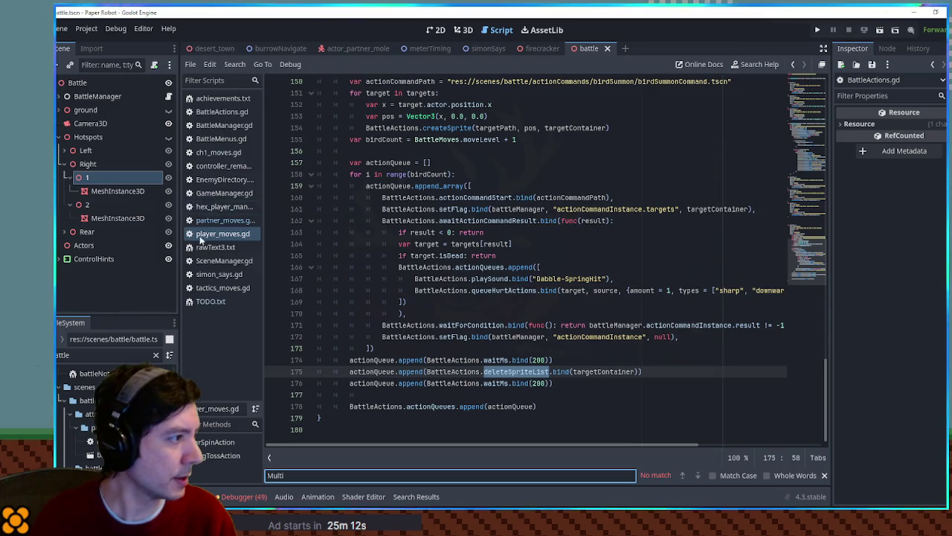
{"action": "left_click", "coordinate": [218, 152]}
{"action": "double_click", "coordinate": [509, 371]}
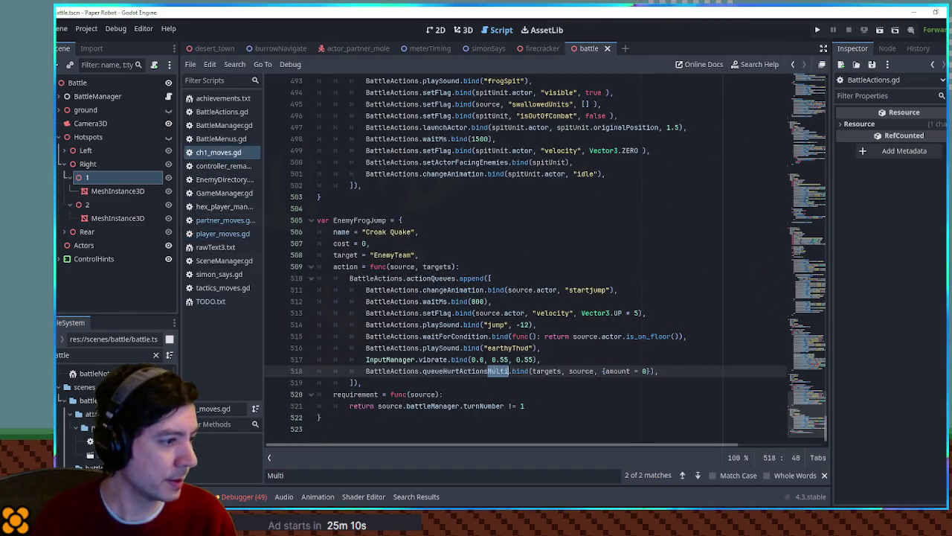